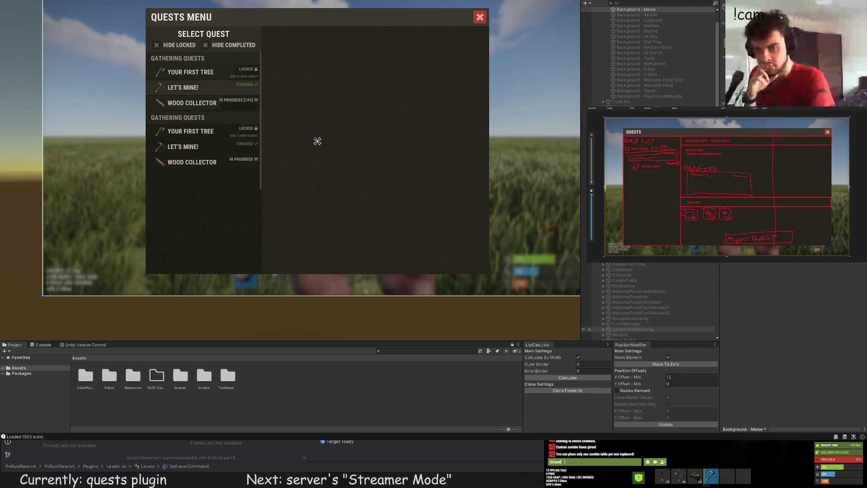
# Inspect the quest list rows (Your First Tree, Let's Mine!, Wood Collector), the scroll viewport and the header panel
pyautogui.scroll(-10, 655, 302)
pyautogui.click(663, 300)
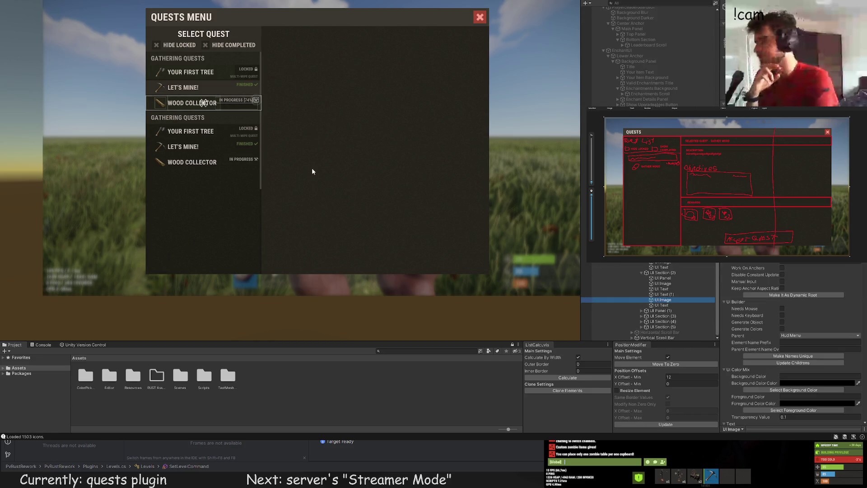
pyautogui.scroll(5, 315, 168)
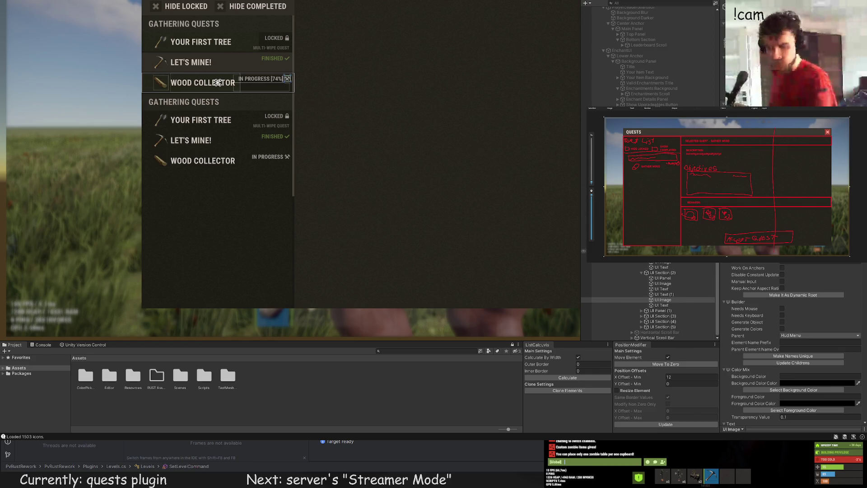
pyautogui.click(673, 273)
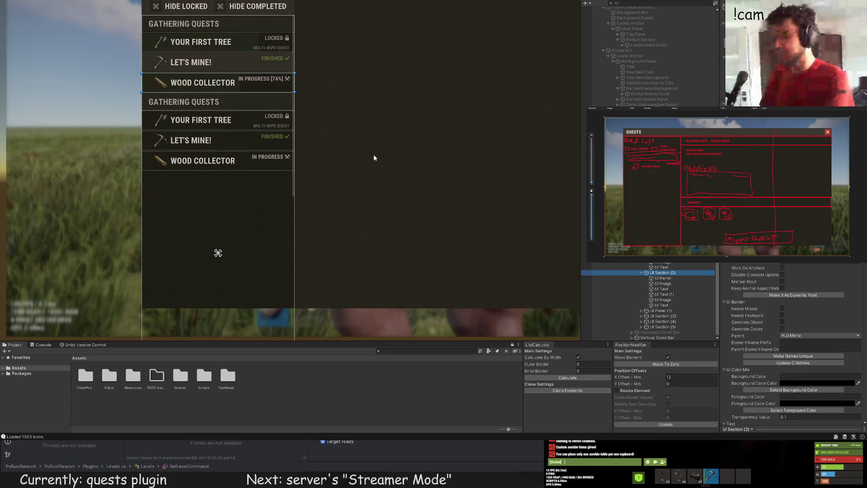
pyautogui.moveTo(345, 118)
pyautogui.mouseDown()
pyautogui.moveTo(275, 130)
pyautogui.moveTo(263, 160)
pyautogui.mouseUp()
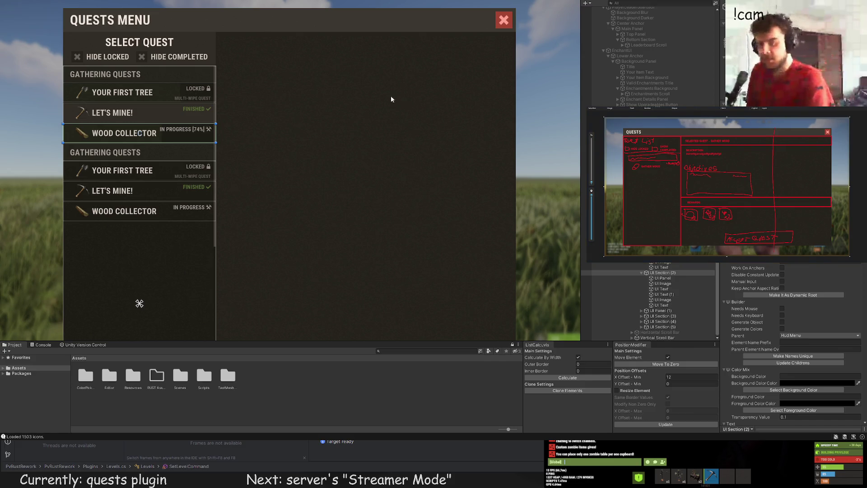
pyautogui.scroll(3, 388, 113)
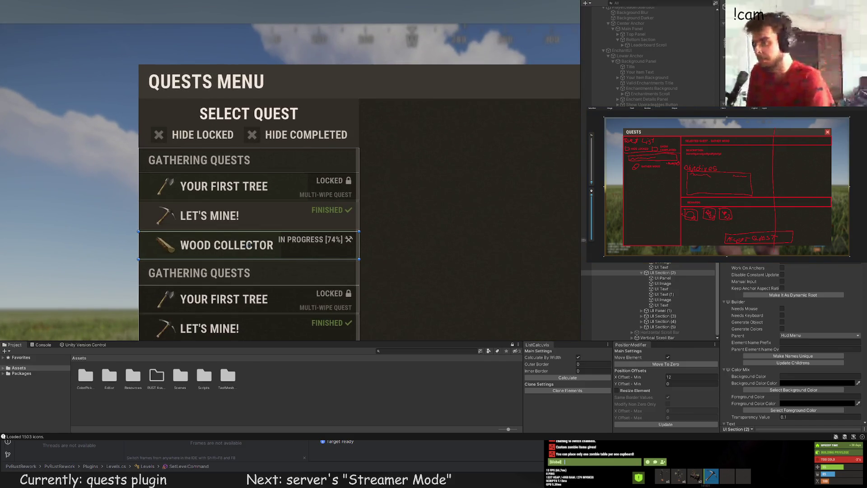
pyautogui.click(668, 295)
pyautogui.click(655, 245)
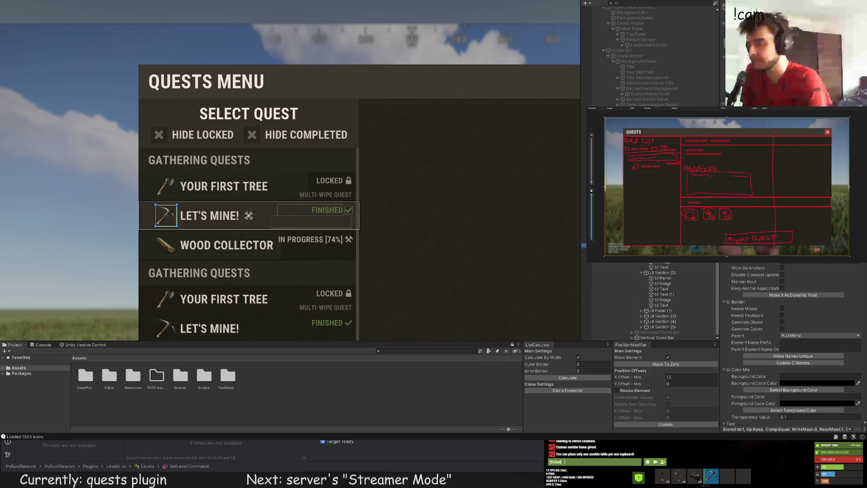
pyautogui.click(249, 186)
pyautogui.click(247, 215)
pyautogui.click(267, 244)
pyautogui.click(266, 244)
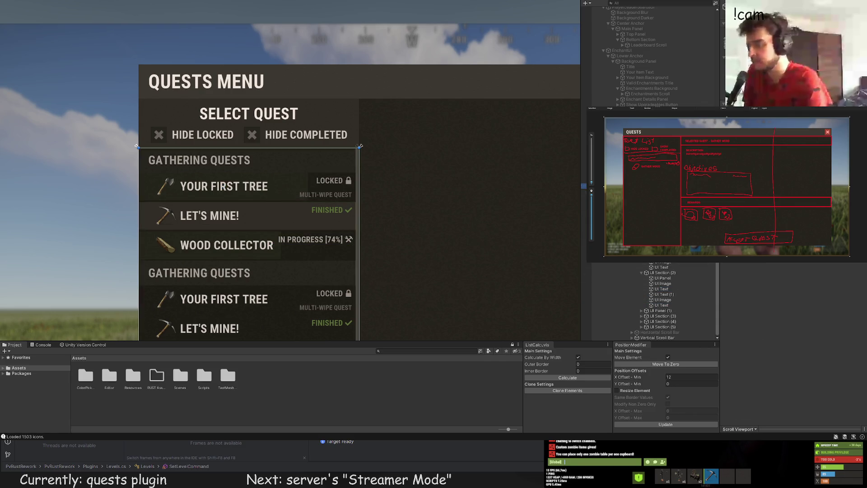
pyautogui.click(248, 335)
# Shorten the Select Quest title rect by raising its bottom edge
pyautogui.click(249, 115)
pyautogui.moveTo(270, 153); pyautogui.dragTo(273, 157)
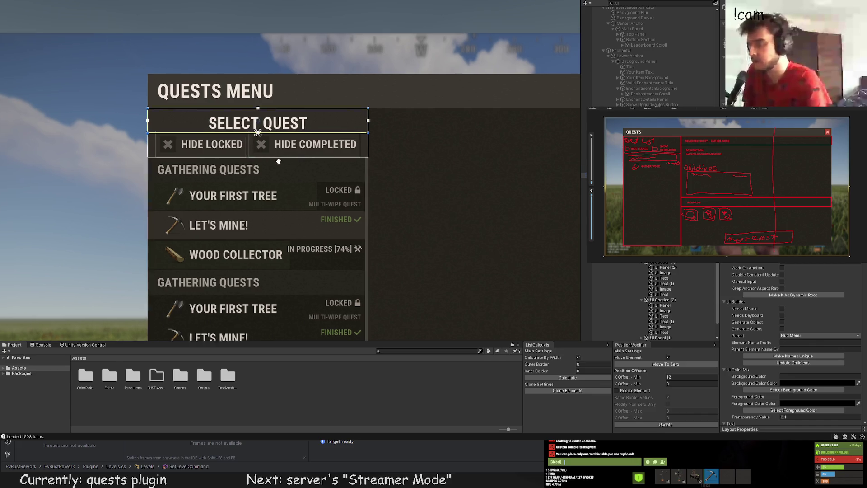
pyautogui.scroll(3, 220, 113)
pyautogui.moveTo(328, 137)
pyautogui.mouseDown()
pyautogui.moveTo(326, 121)
pyautogui.moveTo(326, 133)
pyautogui.mouseUp()
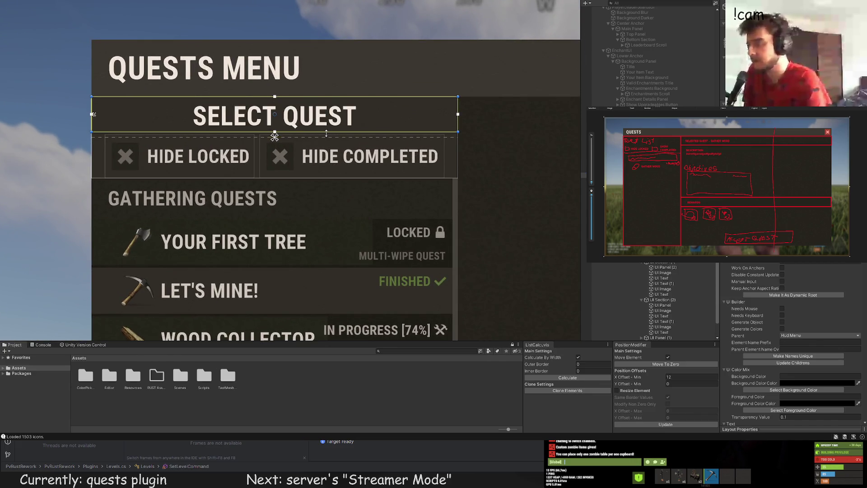
# Add a new blank white image inside the header panel
pyautogui.click(642, 169)
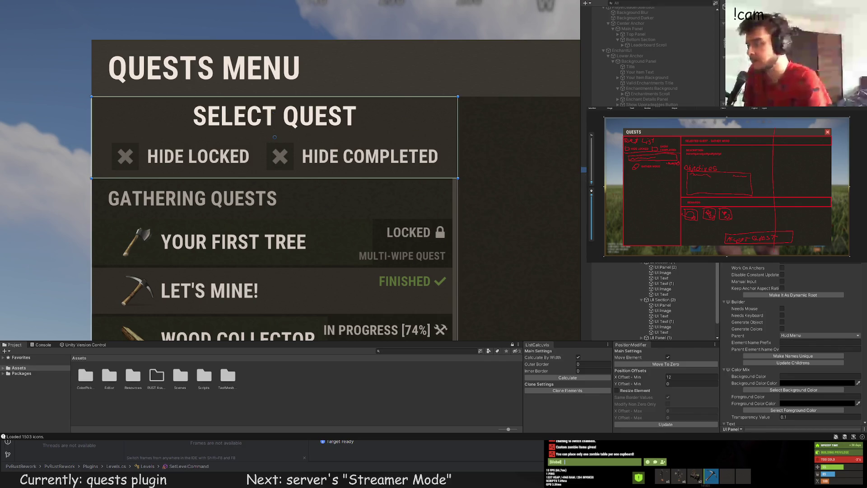
pyautogui.hotkey('ctrl', 'd')
pyautogui.scroll(-5, 793, 316)
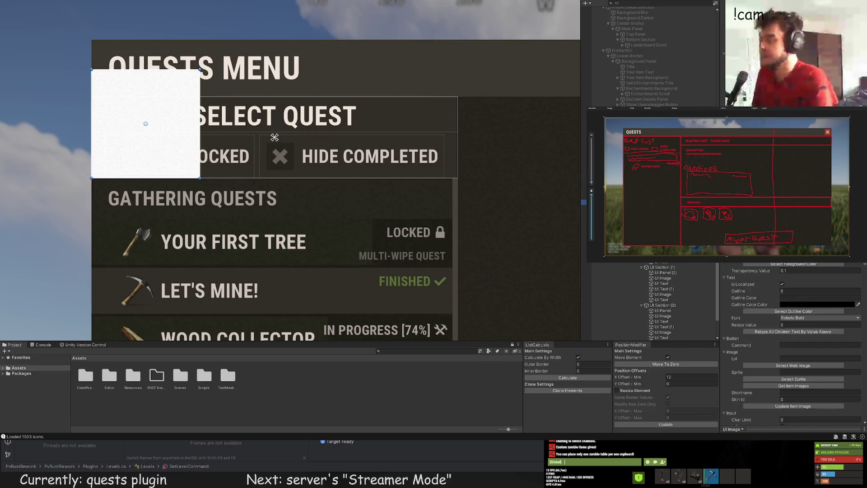
# Search sprites for 'line' and assign ui.line.dotted to the new image
pyautogui.click(794, 306)
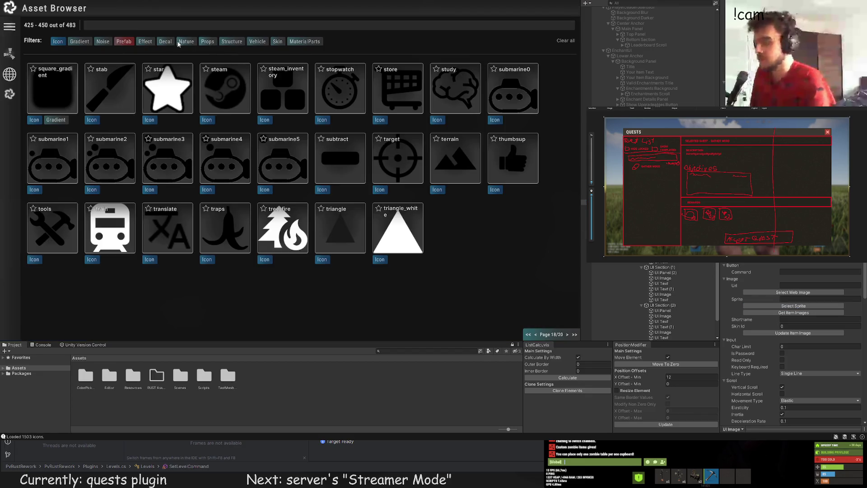
pyautogui.click(130, 42)
pyautogui.click(86, 25)
pyautogui.write('line')
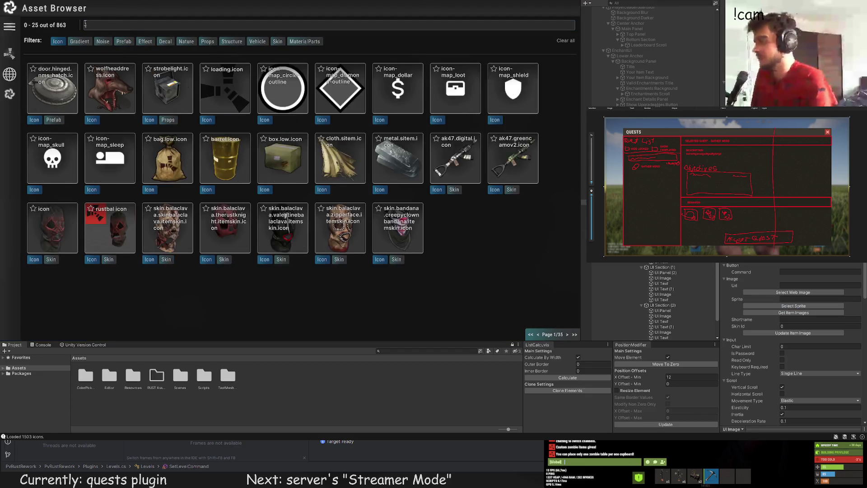
pyautogui.click(59, 42)
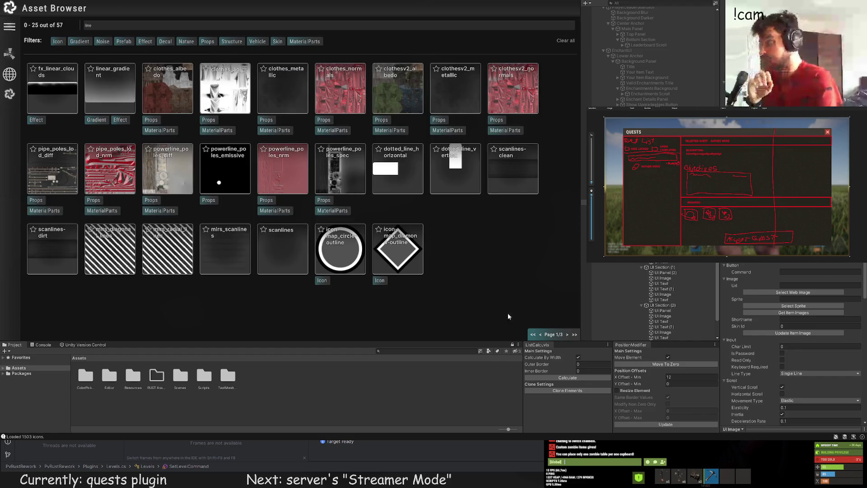
pyautogui.click(567, 335)
pyautogui.click(567, 334)
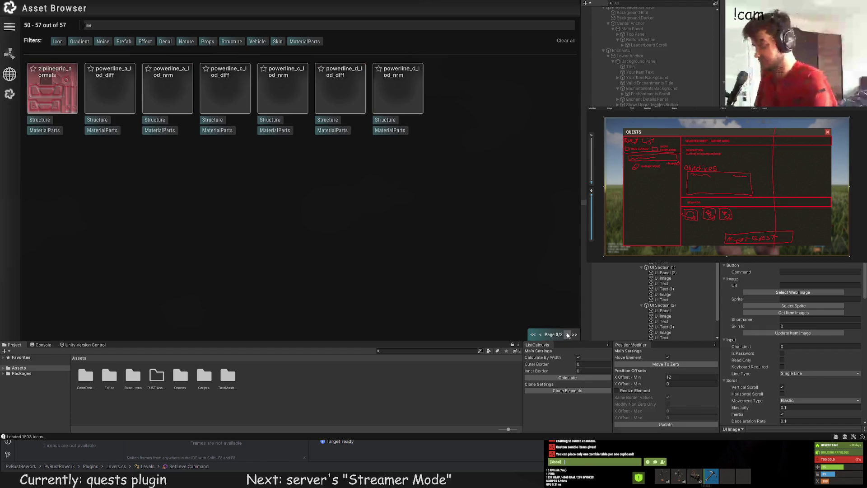
pyautogui.click(539, 336)
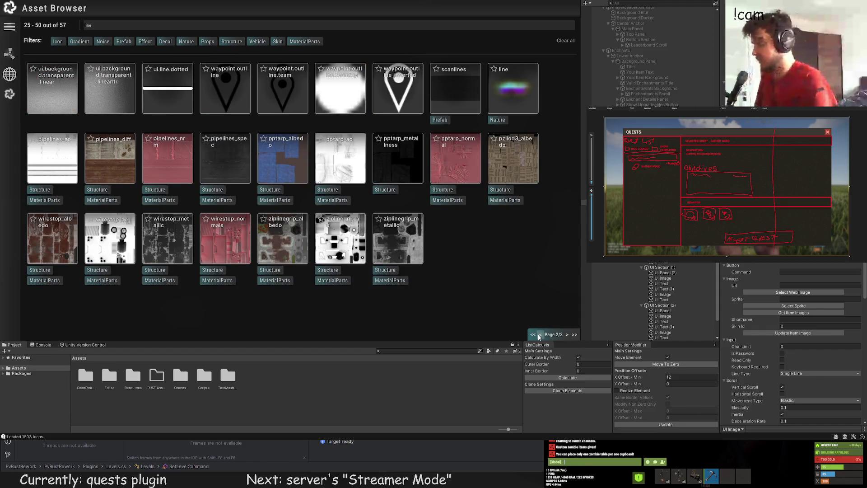
pyautogui.click(168, 86)
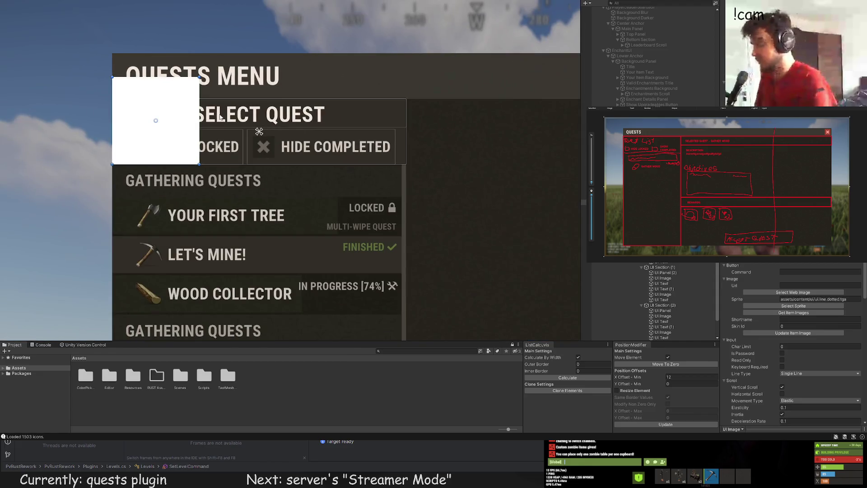
# Set Image Type to Tiled and stretch the image across the header width
pyautogui.scroll(-8, 795, 343)
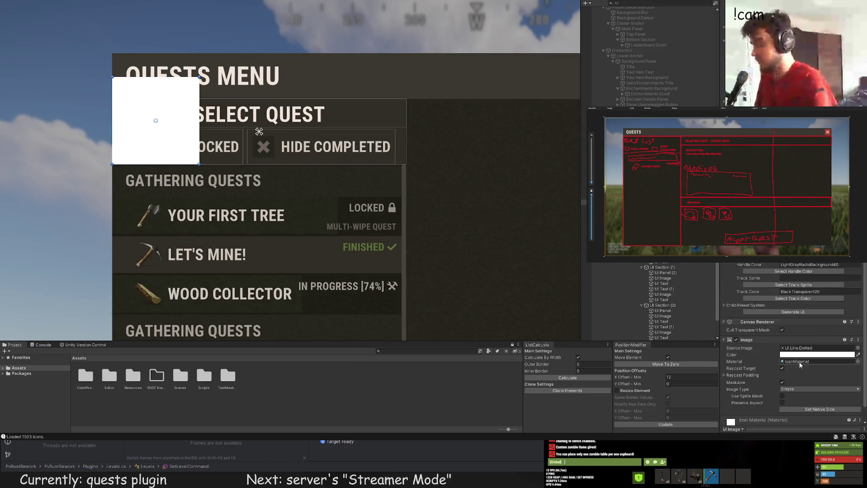
pyautogui.click(813, 361)
pyautogui.click(792, 385)
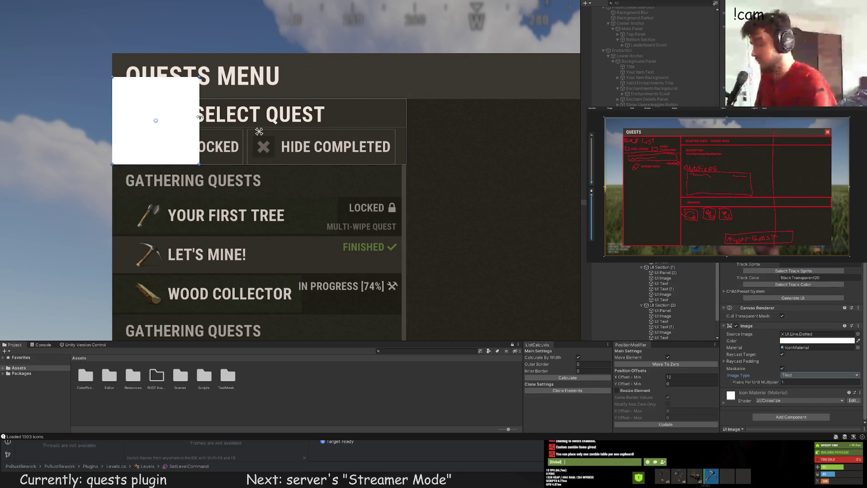
pyautogui.moveTo(199, 118); pyautogui.dragTo(344, 134)
# Swap in the vertical-stripe texture and flatten the image into a thin line
pyautogui.scroll(10, 792, 343)
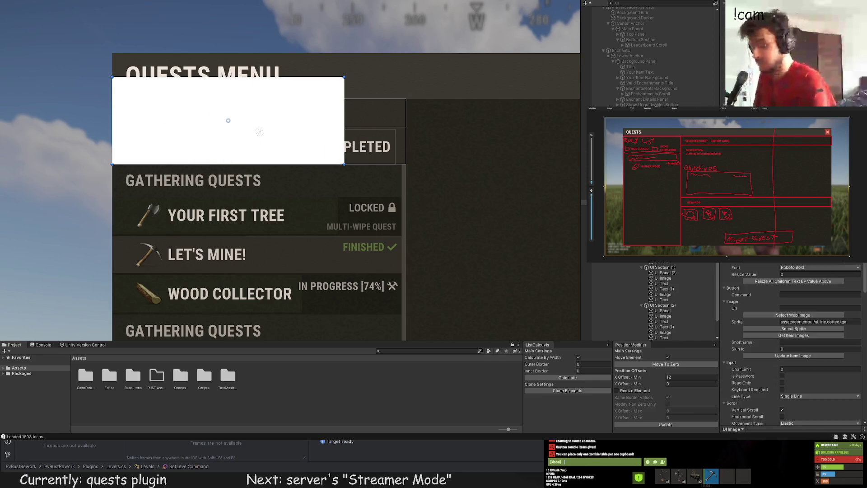
pyautogui.scroll(-6, 793, 343)
pyautogui.click(259, 131)
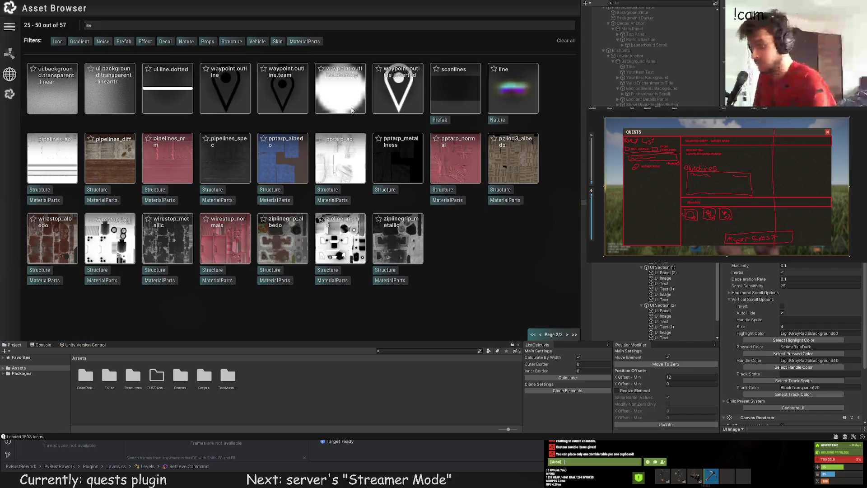
pyautogui.click(169, 96)
pyautogui.click(260, 132)
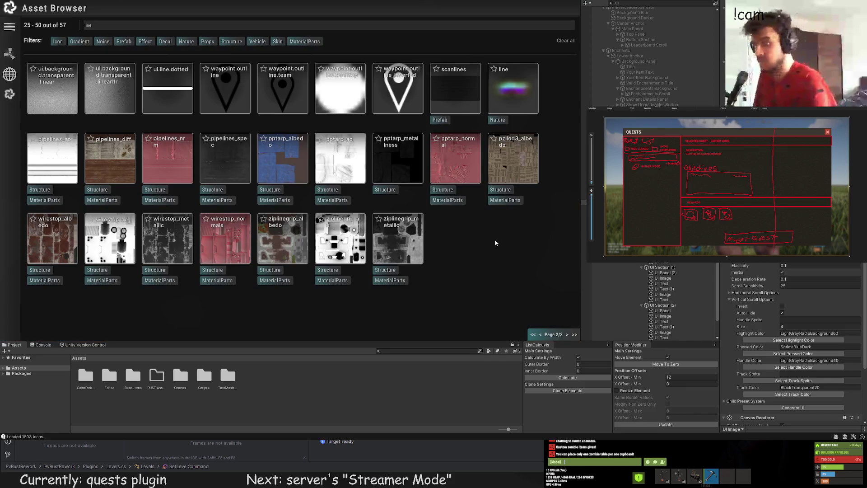
pyautogui.click(541, 334)
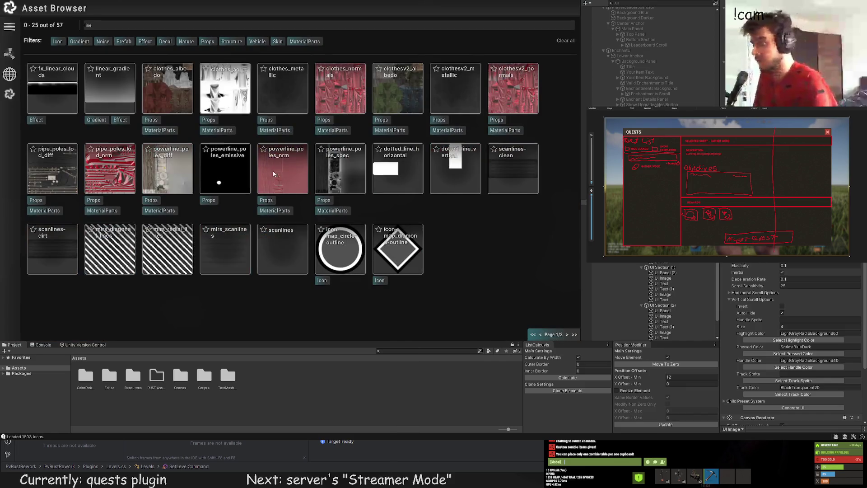
pyautogui.click(168, 238)
pyautogui.moveTo(296, 62); pyautogui.dragTo(277, 167)
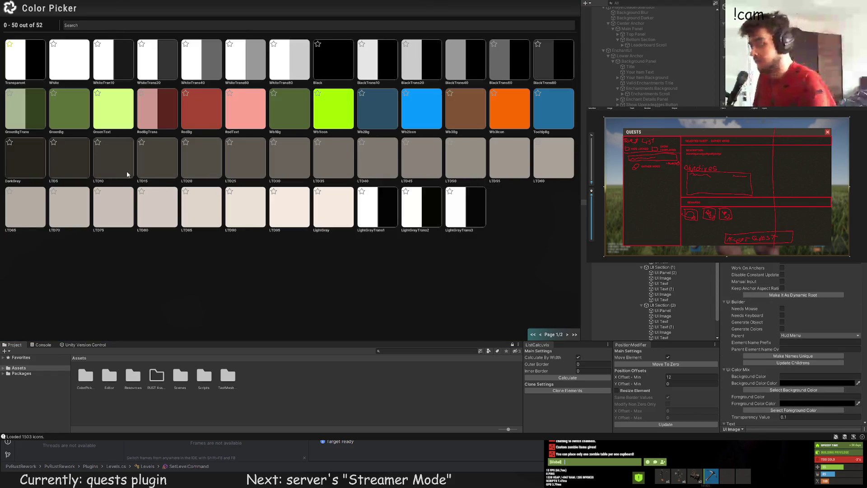
# Tint the line with a dark colour swatch and move it just under SELECT QUEST
pyautogui.click(160, 153)
pyautogui.moveTo(192, 128)
pyautogui.mouseDown()
pyautogui.moveTo(204, 140)
pyautogui.moveTo(217, 113)
pyautogui.moveTo(237, 117)
pyautogui.mouseUp()
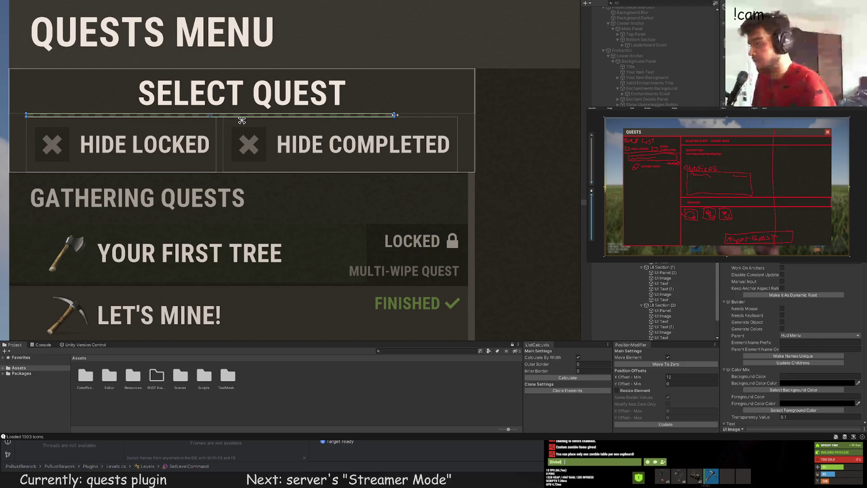
# Select the separator line under SELECT QUEST and switch to the Move tool
pyautogui.click(517, 117)
pyautogui.scroll(-3, 500, 148)
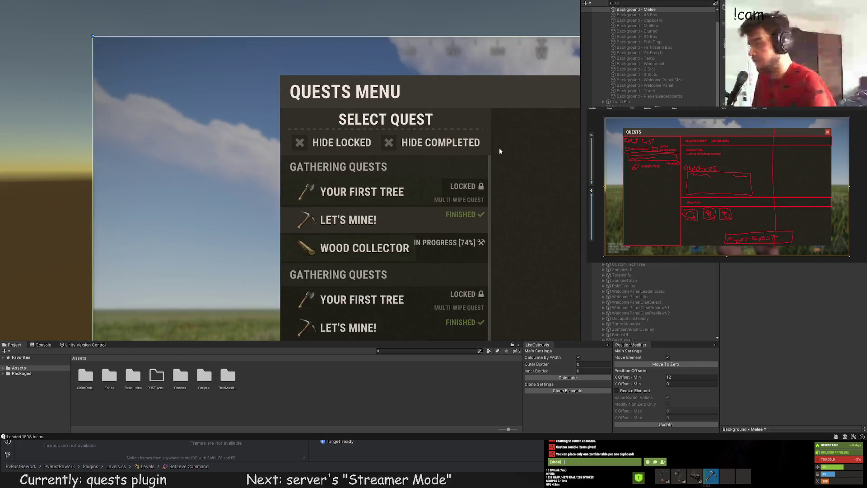
pyautogui.scroll(-2, 501, 151)
pyautogui.click(422, 140)
pyautogui.scroll(5, 423, 142)
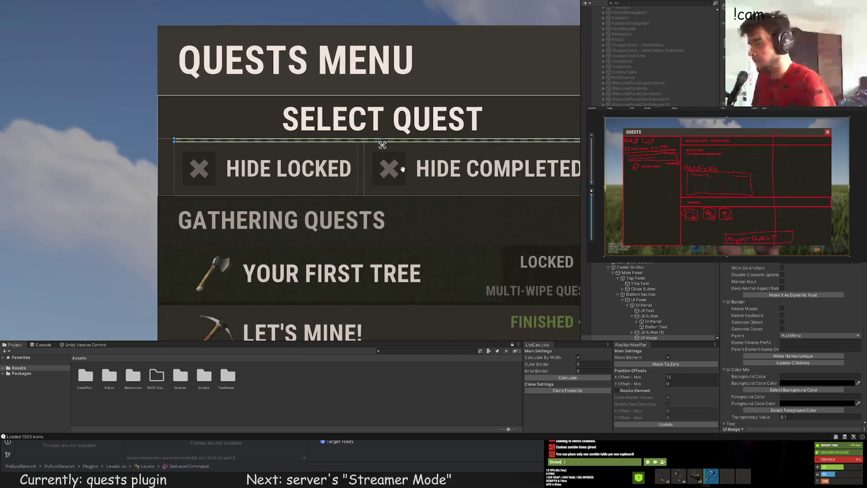
pyautogui.scroll(2, 411, 169)
pyautogui.press('w')
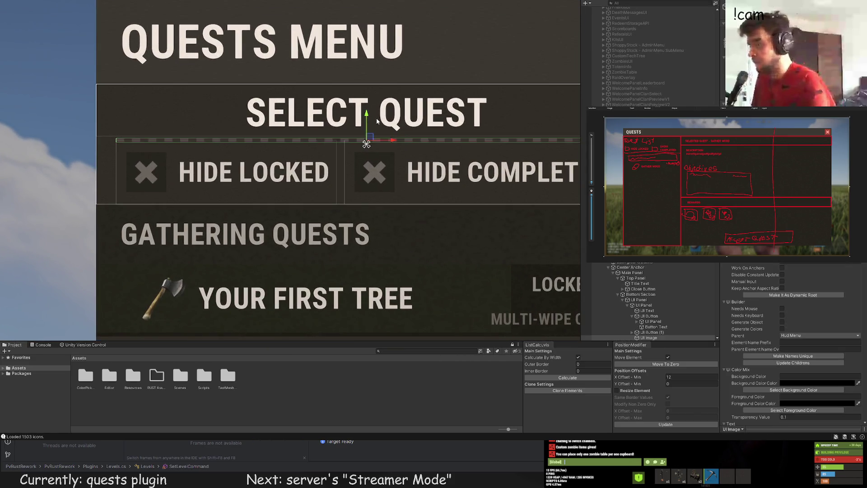
pyautogui.scroll(-5, 374, 126)
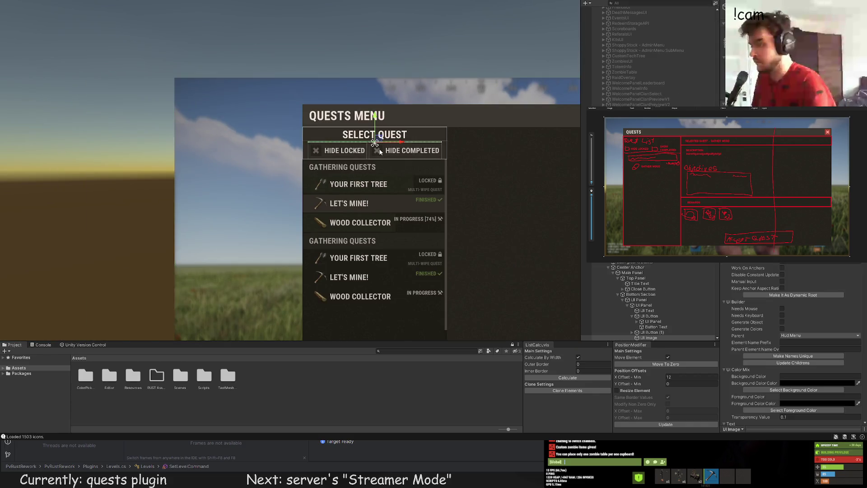
pyautogui.scroll(5, 341, 144)
pyautogui.scroll(-6, 305, 149)
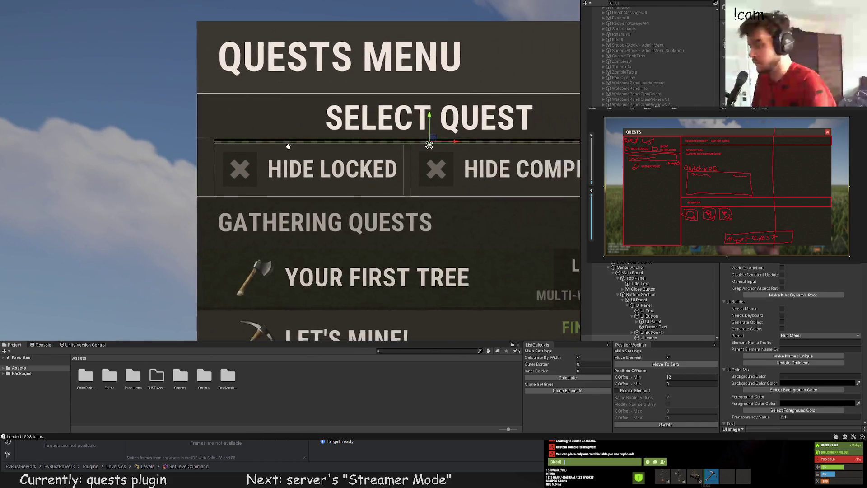
pyautogui.scroll(-2, 344, 169)
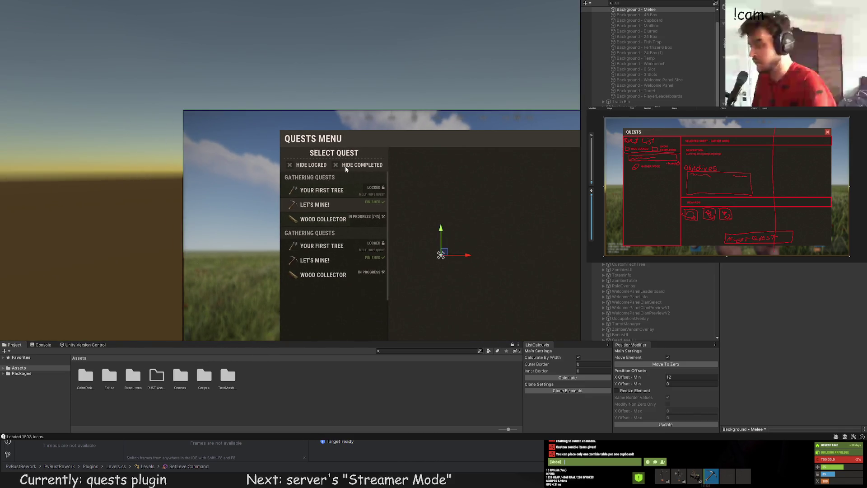
pyautogui.click(334, 158)
pyautogui.scroll(4, 334, 154)
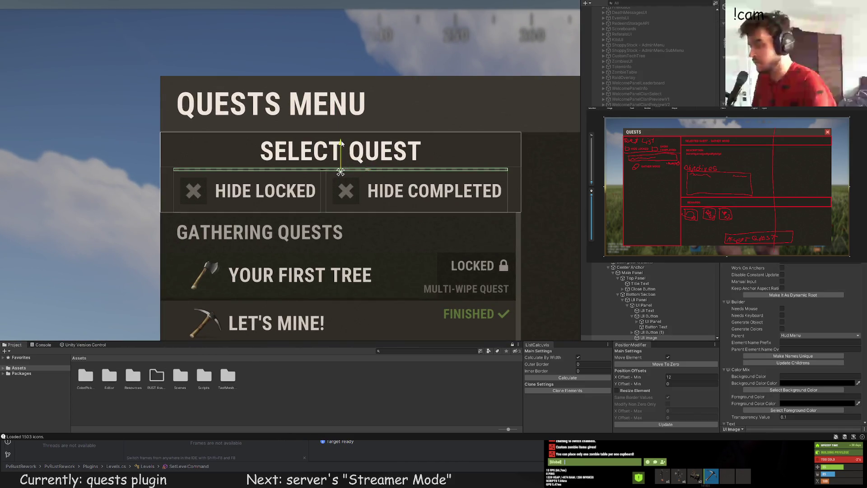
pyautogui.scroll(-10, 648, 302)
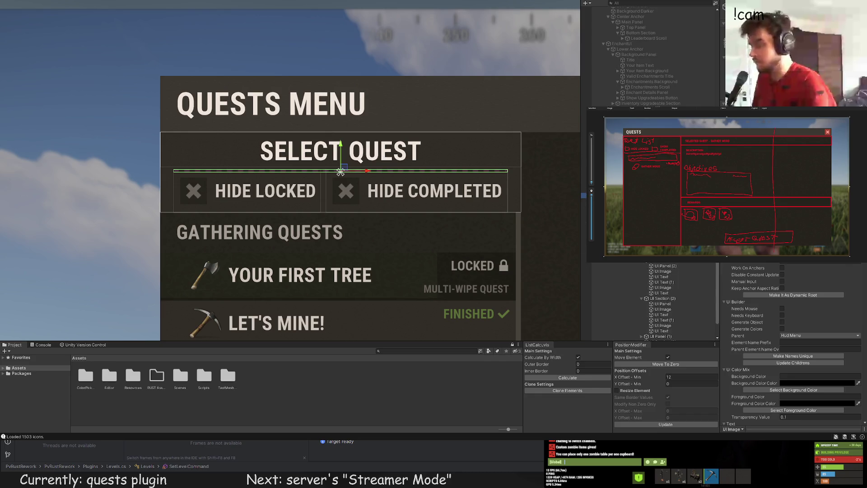
# Add the Hide Completed cross icon to the selection and nudge the icons slightly down
pyautogui.keyDown('shift'); pyautogui.click(346, 190); pyautogui.keyUp('shift')
pyautogui.scroll(1, 359, 152)
pyautogui.scroll(1, 359, 154)
pyautogui.moveTo(339, 172); pyautogui.dragTo(338, 174)
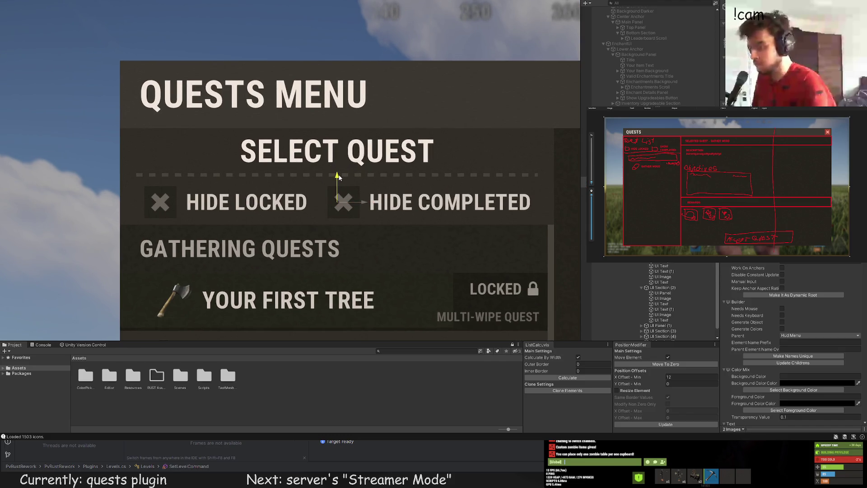
pyautogui.click(481, 158)
pyautogui.scroll(-2, 431, 149)
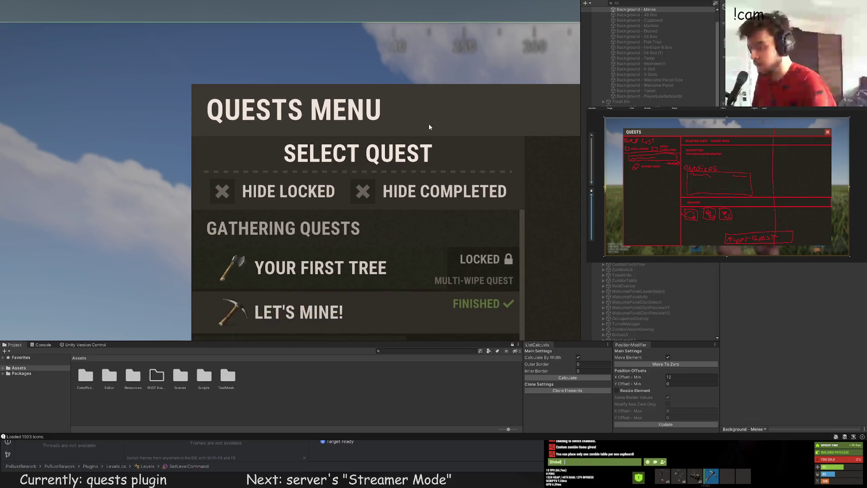
pyautogui.scroll(-5, 431, 125)
pyautogui.click(435, 135)
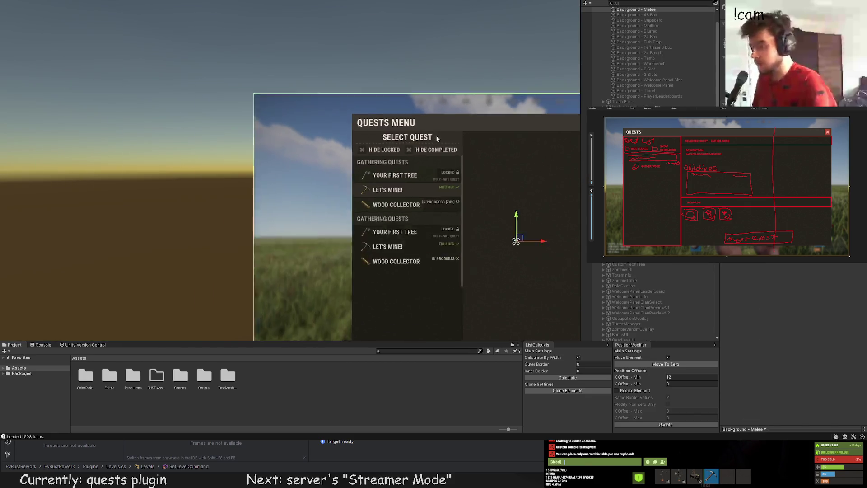
pyautogui.click(405, 127)
pyautogui.scroll(5, 317, 110)
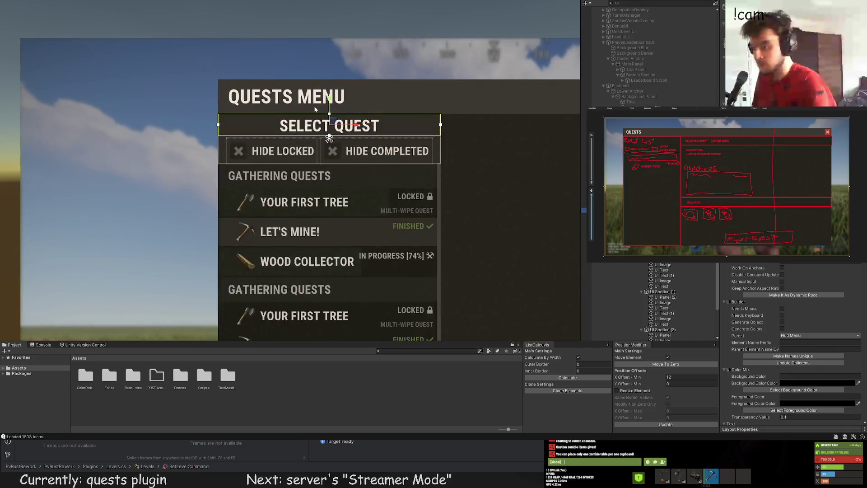
# Pull the dashed separator's left and right ends inward from the panel edges
pyautogui.scroll(2, 317, 109)
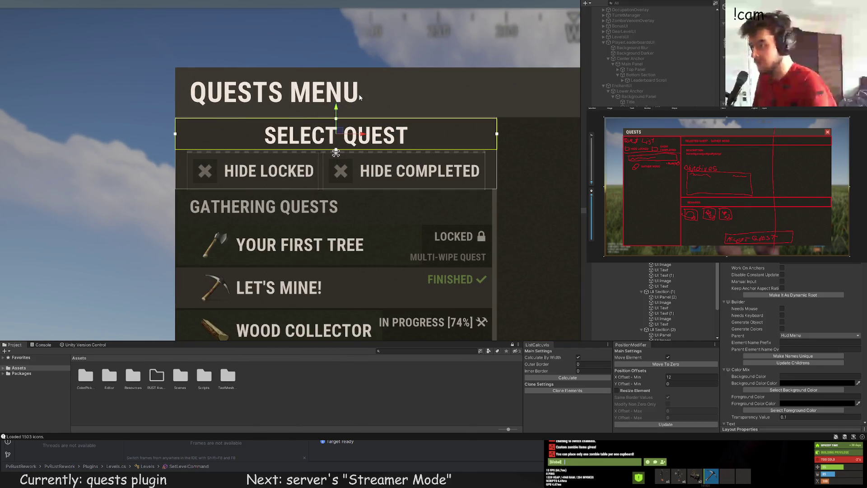
pyautogui.scroll(-5, 395, 96)
pyautogui.click(406, 121)
pyautogui.scroll(2, 406, 122)
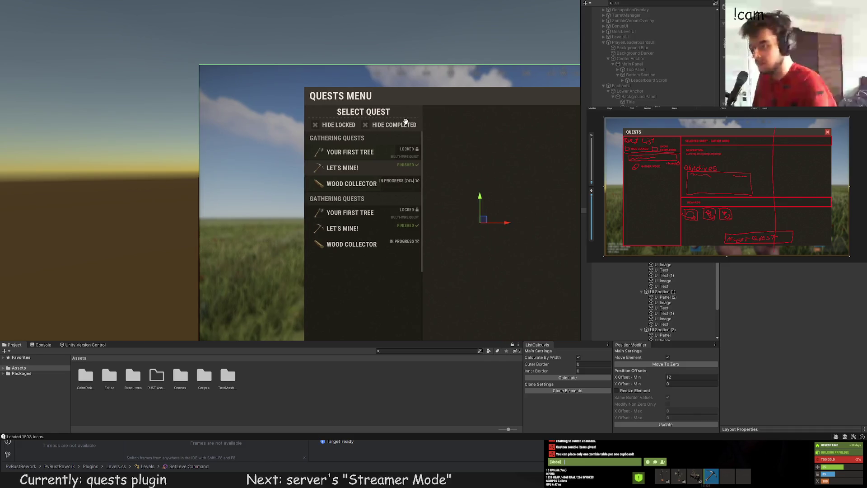
pyautogui.click(406, 122)
pyautogui.scroll(2, 343, 135)
pyautogui.click(332, 155)
pyautogui.scroll(3, 317, 157)
pyautogui.scroll(2, 230, 121)
pyautogui.moveTo(145, 172); pyautogui.dragTo(185, 172)
pyautogui.moveTo(451, 161); pyautogui.dragTo(408, 159)
# Reselect the separator and frame the Select Quest panel in the view
pyautogui.click(411, 140)
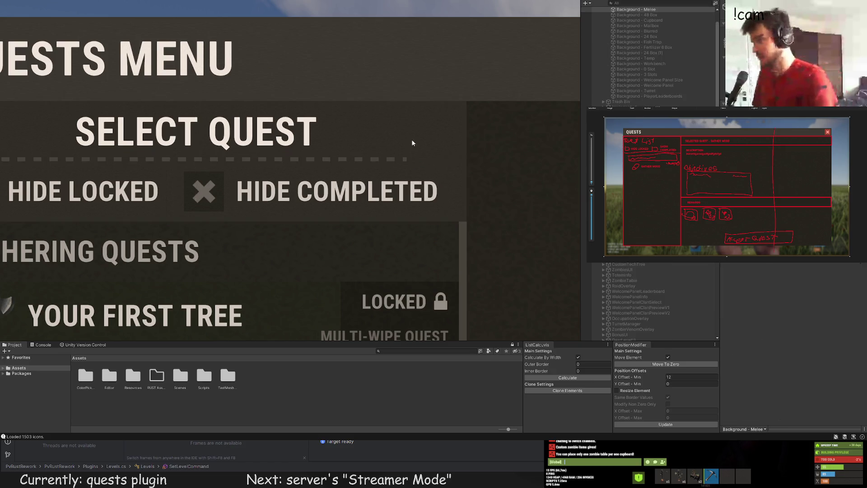
pyautogui.scroll(-5, 332, 215)
pyautogui.scroll(3, 333, 215)
pyautogui.click(340, 175)
pyautogui.scroll(4, 347, 160)
pyautogui.click(347, 162)
pyautogui.scroll(-5, 345, 185)
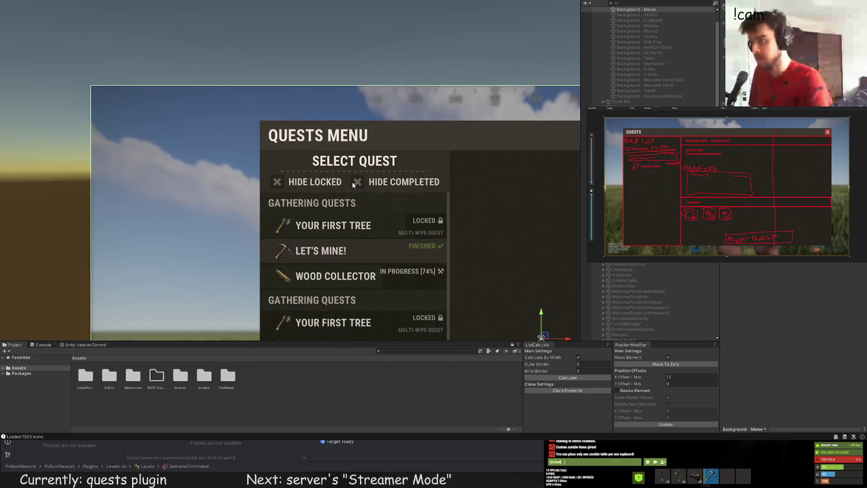
pyautogui.moveTo(343, 212)
pyautogui.mouseDown()
pyautogui.moveTo(289, 157)
pyautogui.moveTo(188, 125)
pyautogui.mouseUp()
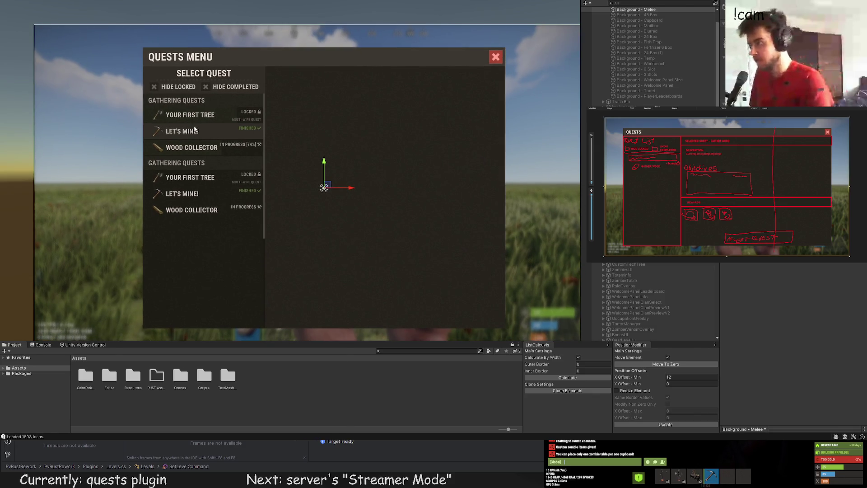
pyautogui.hotkey('ctrl', 'z')
pyautogui.press('f')
pyautogui.scroll(-3, 650, 293)
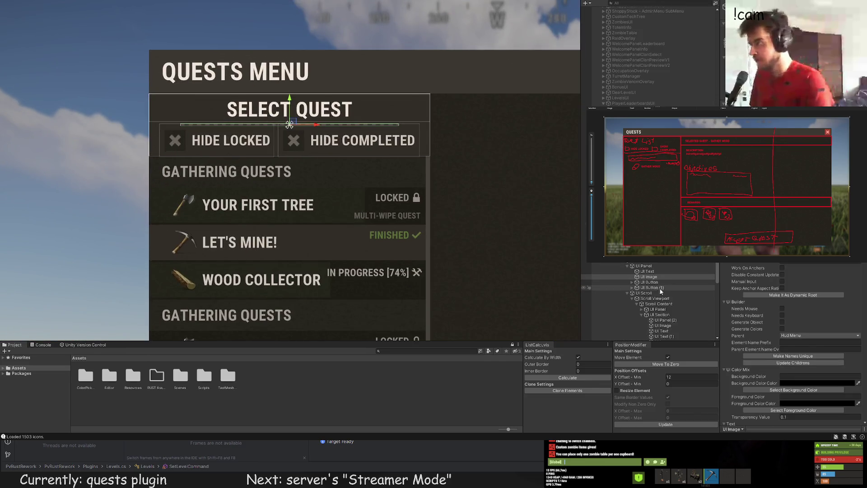
pyautogui.click(643, 265)
pyautogui.press('f')
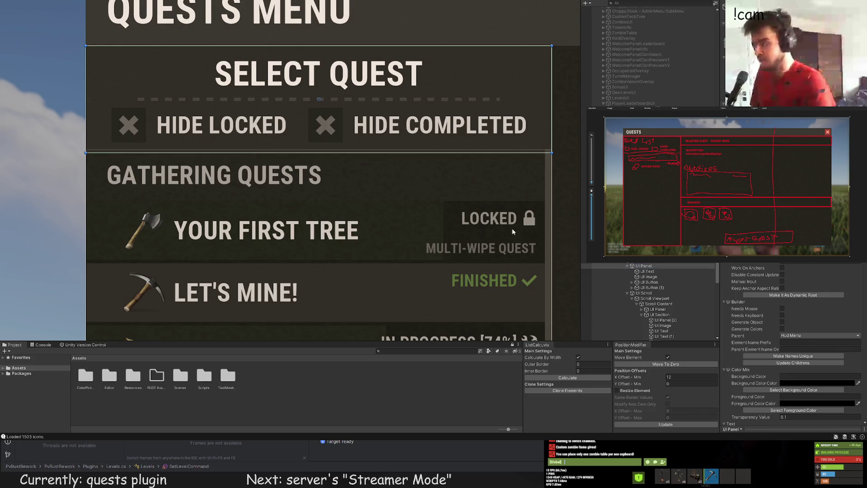
# Shift the scrolling quest list area down by a few pixels
pyautogui.click(271, 155)
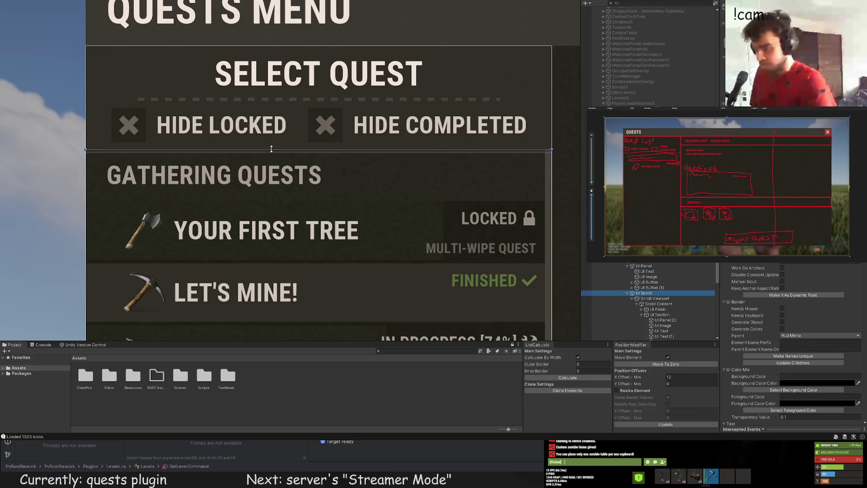
pyautogui.moveTo(271, 154); pyautogui.dragTo(271, 159)
pyautogui.click(647, 270)
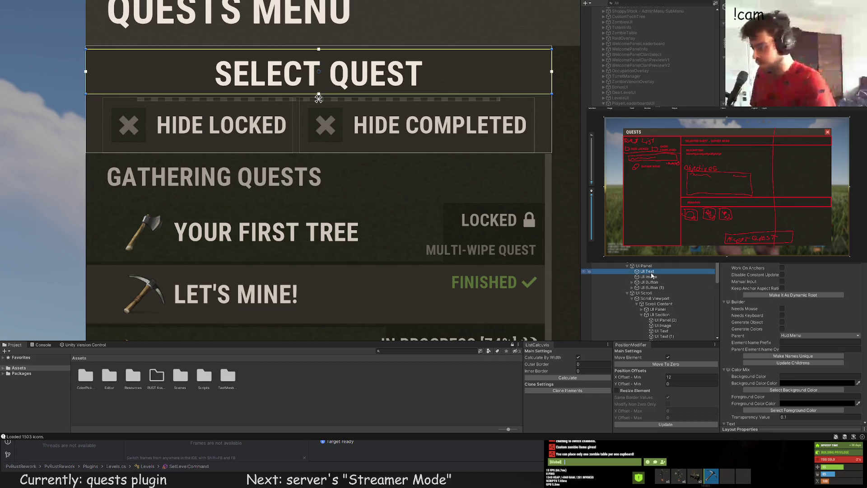
pyautogui.click(319, 76)
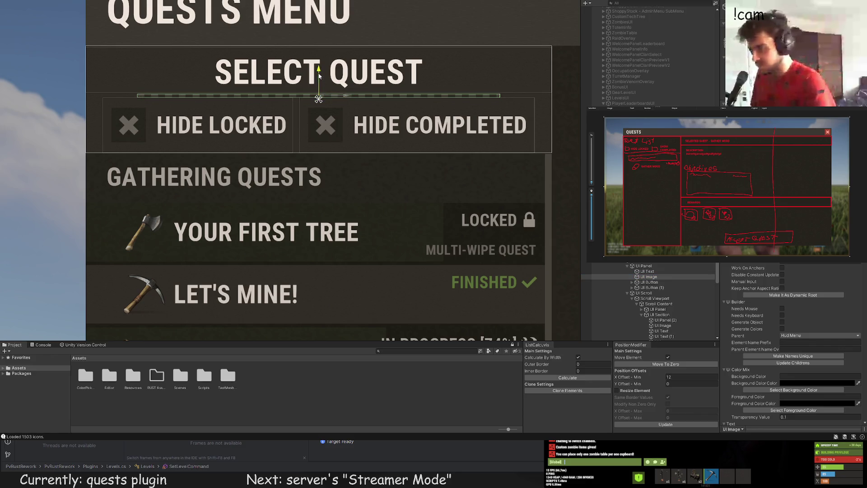
pyautogui.click(436, 161)
# Select the separator and second hide-filter button, then readjust the Quests Menu view
pyautogui.scroll(-8, 434, 158)
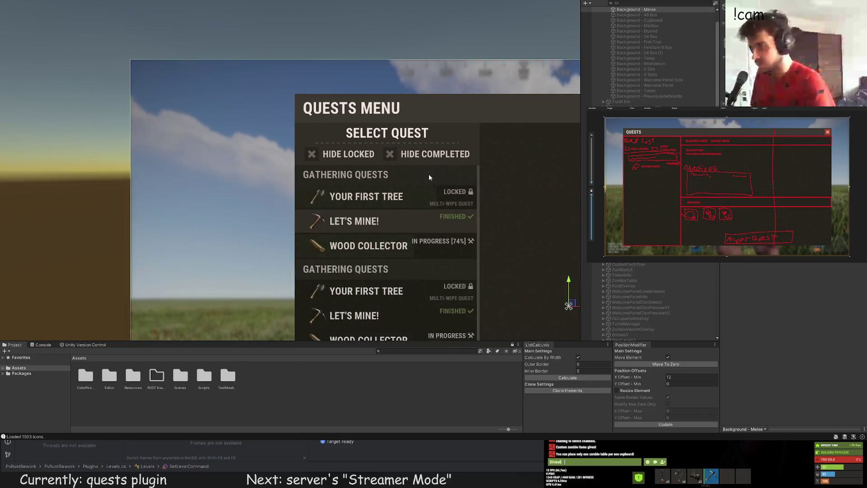
pyautogui.scroll(-4, 383, 193)
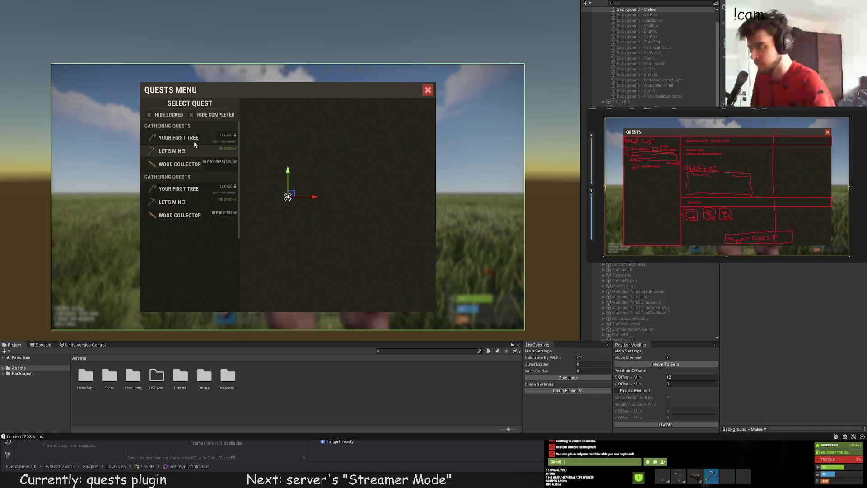
pyautogui.click(192, 140)
pyautogui.press('f')
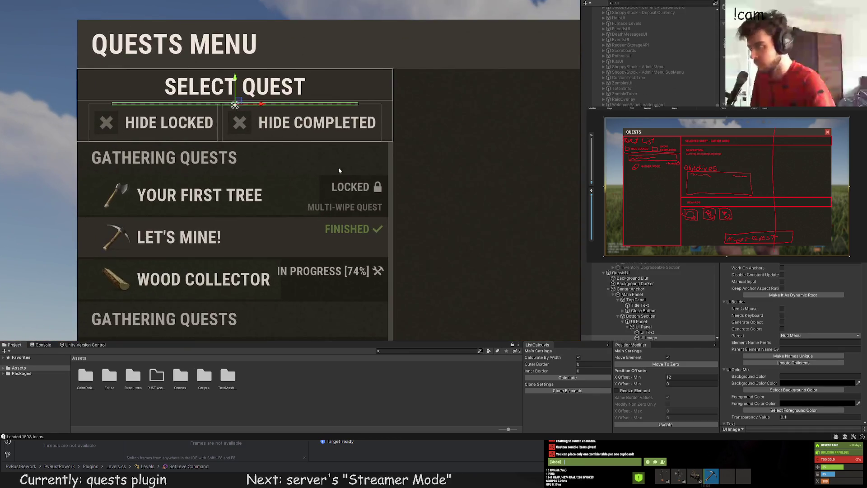
pyautogui.keyDown('ctrl'); pyautogui.click(647, 288); pyautogui.keyUp('ctrl')
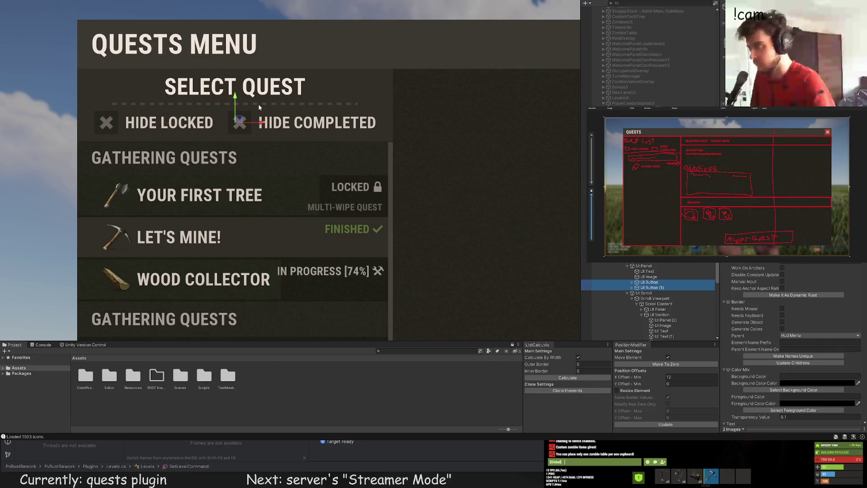
pyautogui.click(370, 158)
pyautogui.scroll(-5, 383, 172)
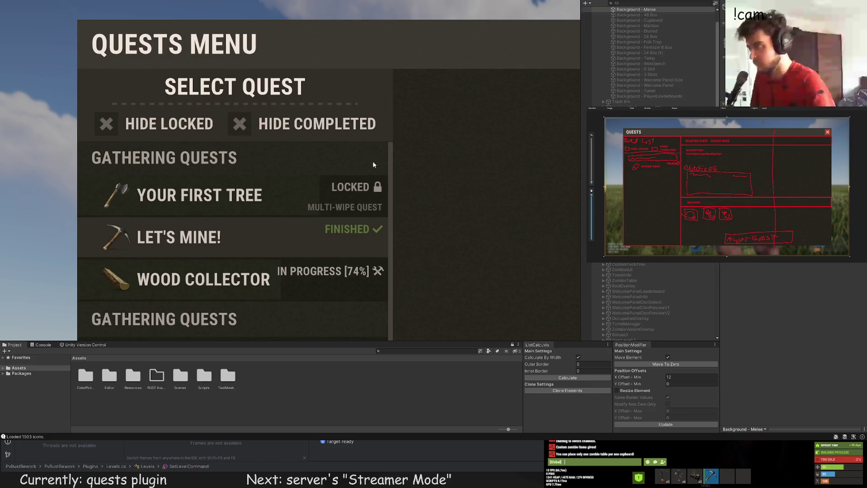
pyautogui.moveTo(326, 142); pyautogui.dragTo(326, 144)
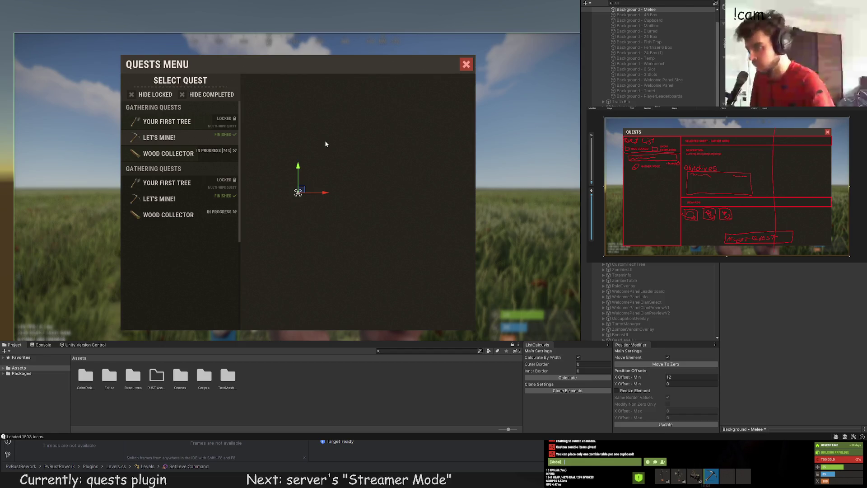
pyautogui.moveTo(325, 143); pyautogui.dragTo(333, 147)
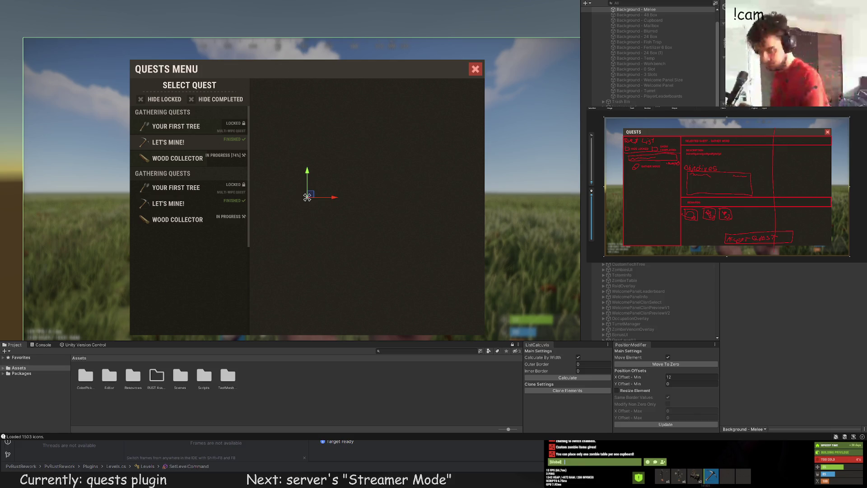
pyautogui.moveTo(504, 226)
pyautogui.mouseDown()
pyautogui.moveTo(525, 197)
pyautogui.moveTo(463, 219)
pyautogui.moveTo(476, 205)
pyautogui.mouseUp()
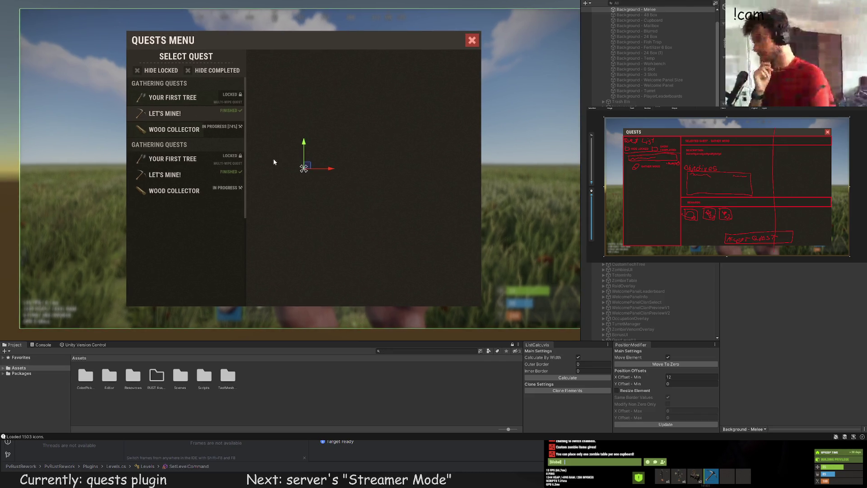
pyautogui.scroll(2, 276, 155)
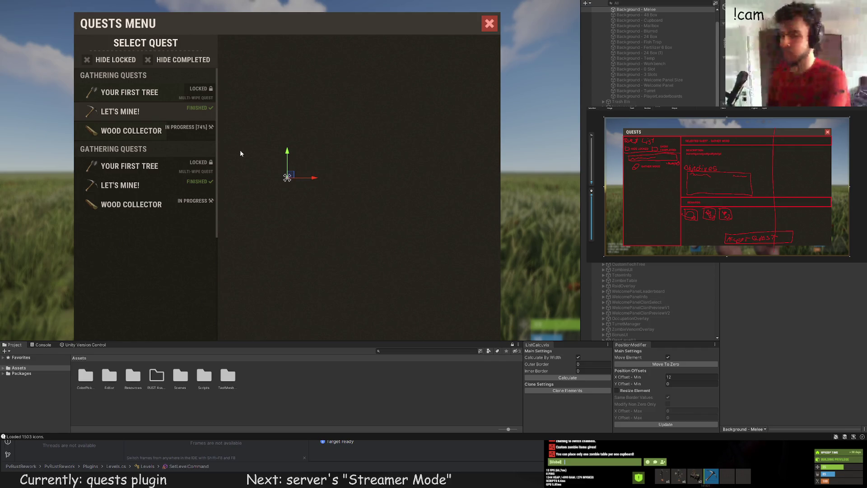
pyautogui.scroll(-10, 654, 286)
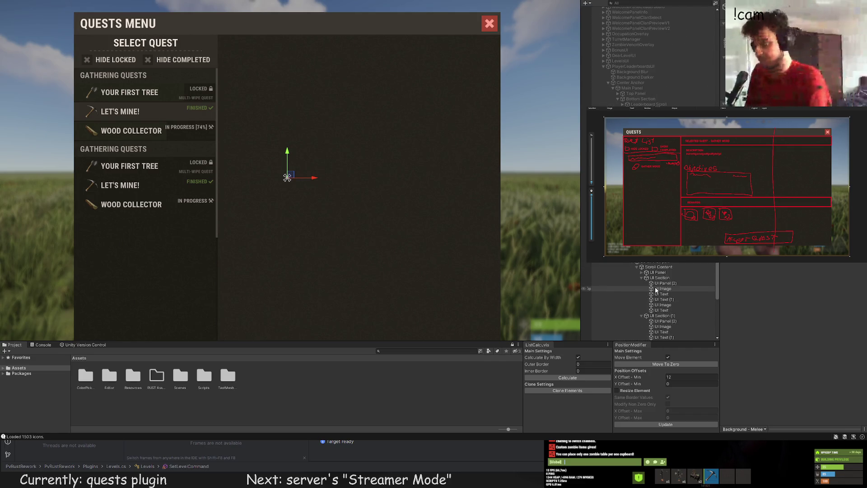
pyautogui.scroll(-5, 700, 293)
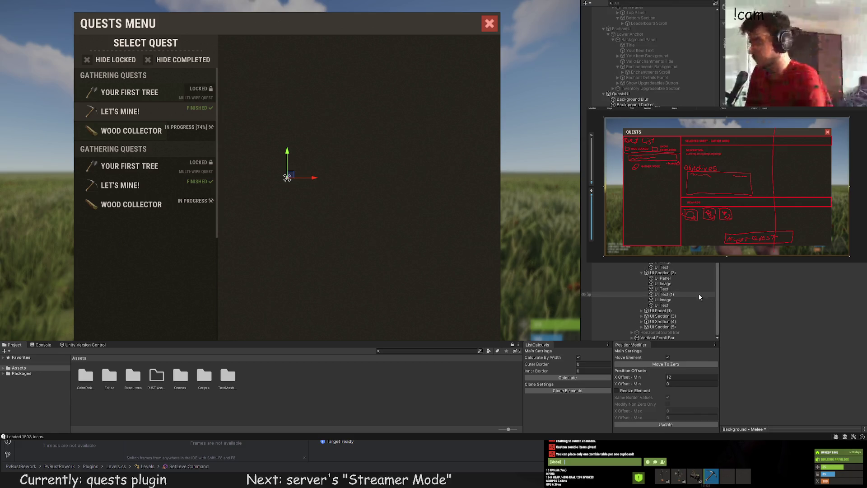
pyautogui.click(662, 316)
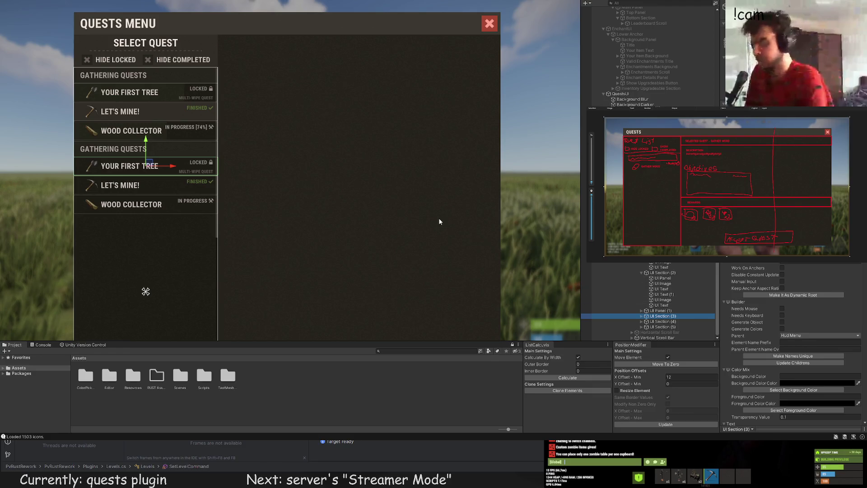
pyautogui.press('Down')
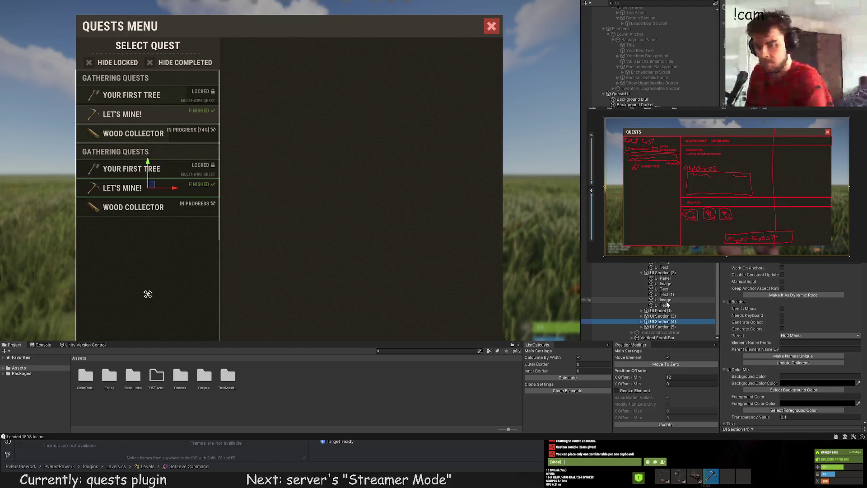
pyautogui.click(662, 273)
pyautogui.moveTo(273, 104)
pyautogui.mouseDown()
pyautogui.moveTo(290, 100)
pyautogui.moveTo(313, 127)
pyautogui.mouseUp()
pyautogui.scroll(1, 307, 131)
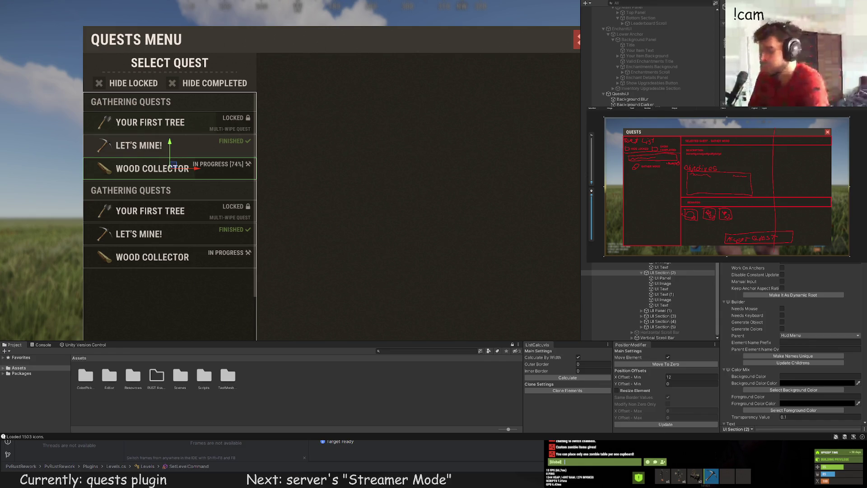
pyautogui.scroll(-2, 430, 186)
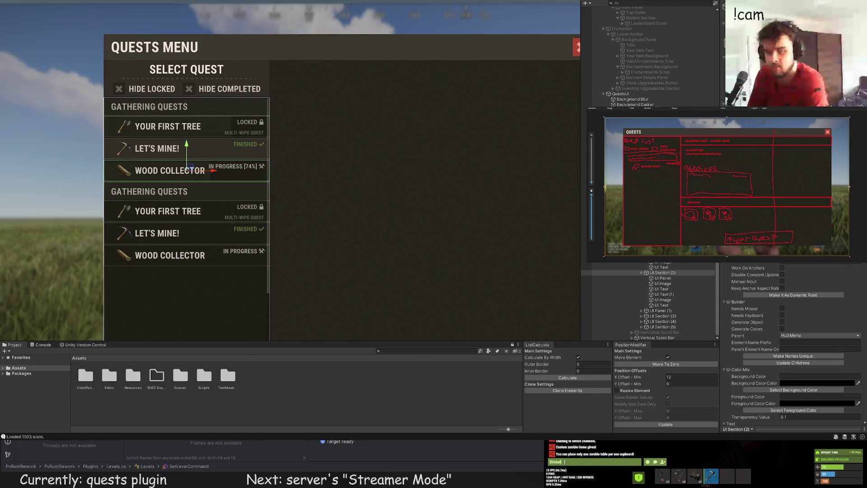
pyautogui.click(522, 250)
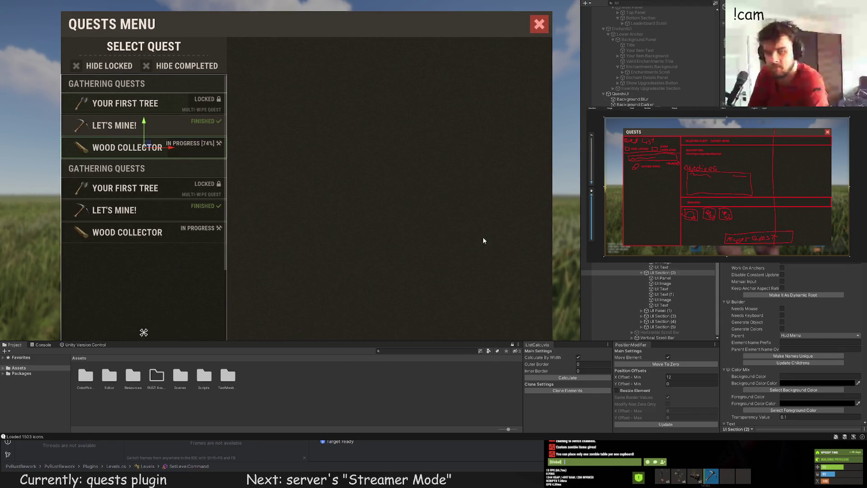
pyautogui.press('f')
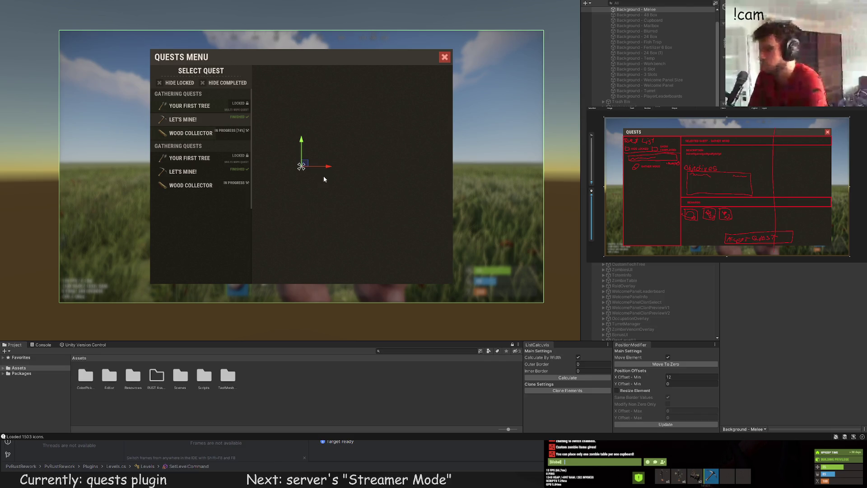
pyautogui.scroll(2, 259, 137)
# Apply the ui.box sprite to the first Gathering Quests header image
pyautogui.scroll(1, 229, 138)
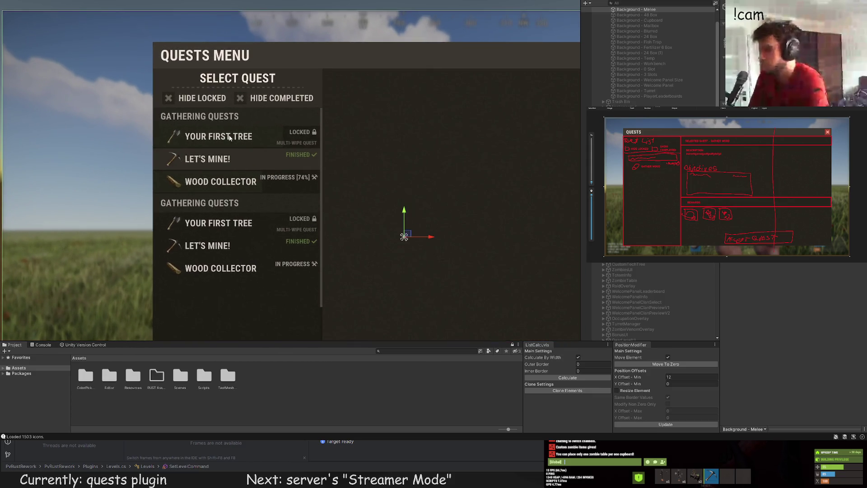
pyautogui.scroll(-15, 665, 290)
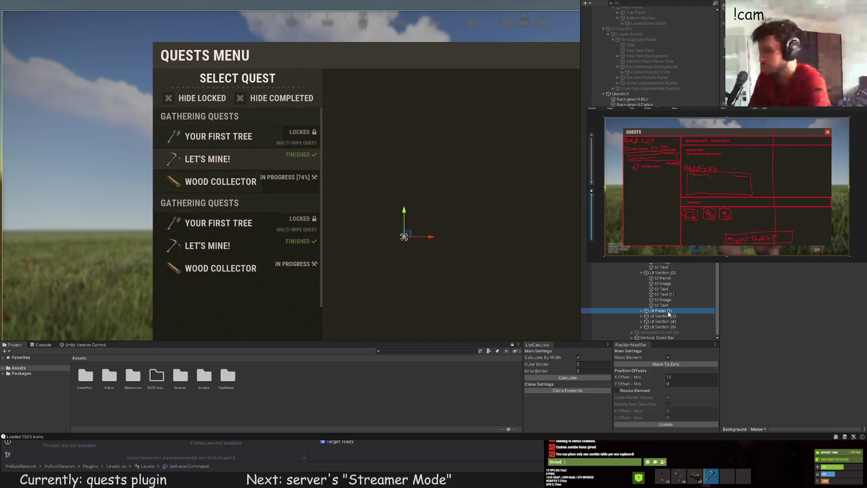
pyautogui.click(668, 311)
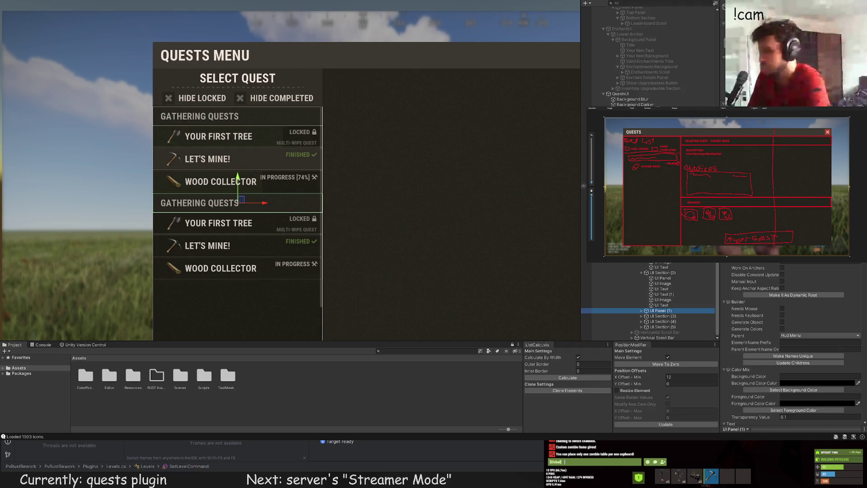
pyautogui.hotkey('ctrl', 'z')
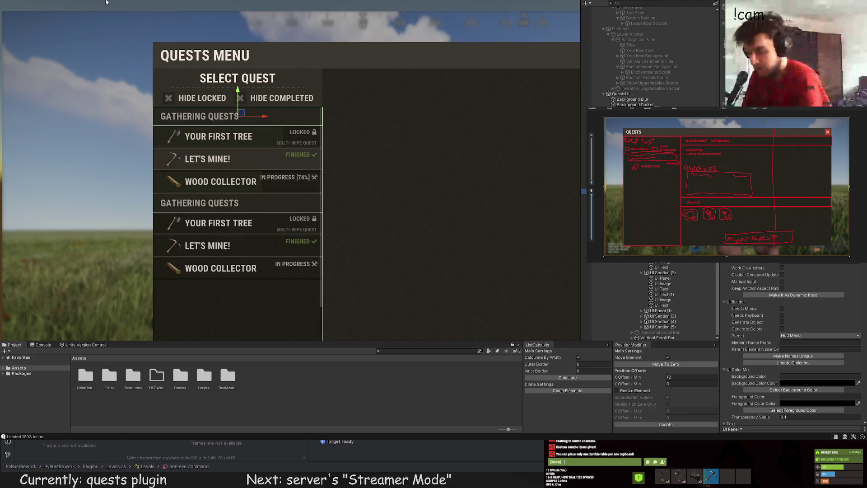
pyautogui.click(237, 116)
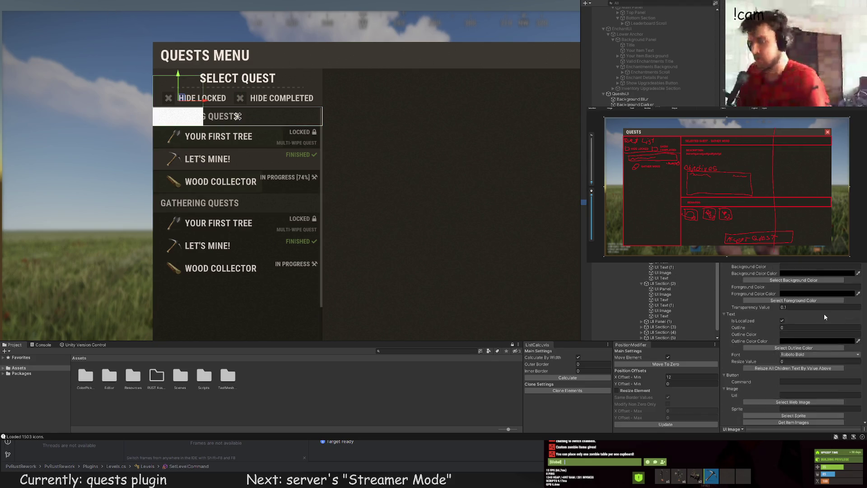
pyautogui.click(793, 306)
pyautogui.click(109, 21)
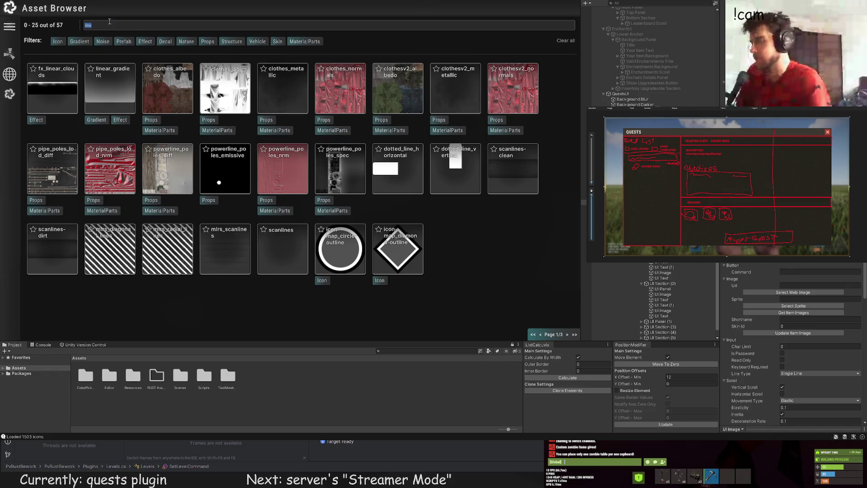
pyautogui.write('box')
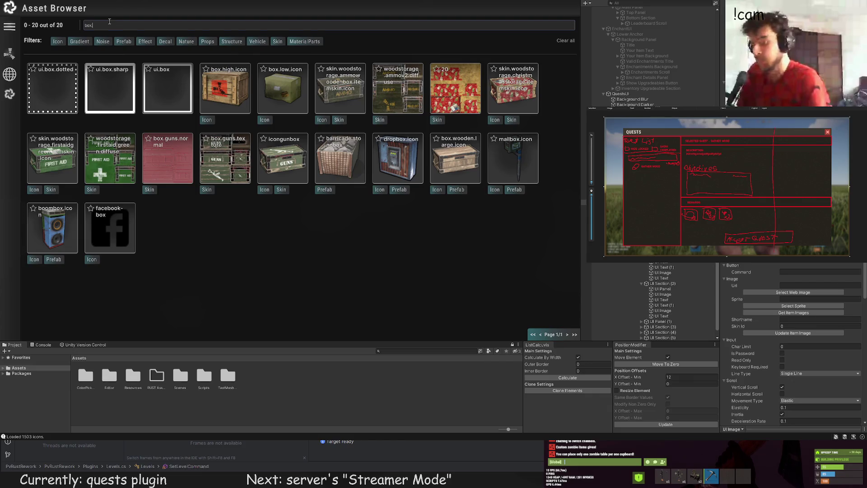
pyautogui.click(110, 88)
# Lower the header background's top edge and set its Image Type to Tiled
pyautogui.scroll(5, 794, 343)
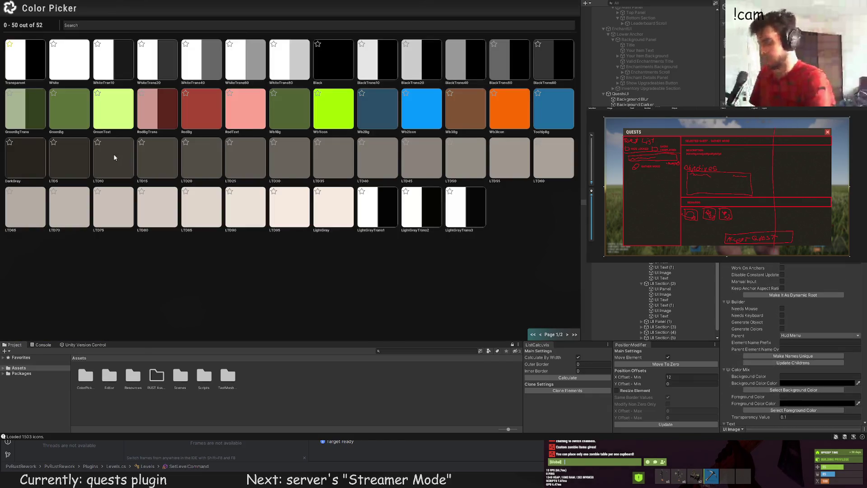
pyautogui.scroll(5, 190, 90)
pyautogui.moveTo(189, 60); pyautogui.dragTo(191, 124)
pyautogui.scroll(5, 134, 136)
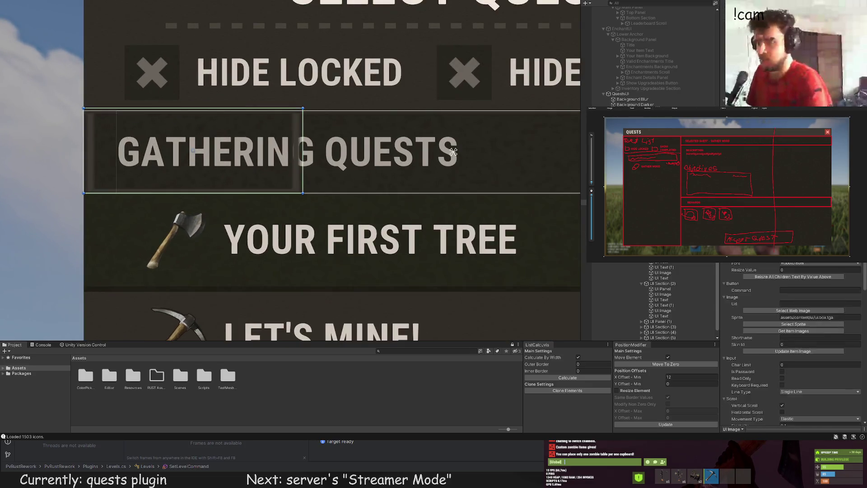
pyautogui.scroll(-10, 809, 280)
pyautogui.click(796, 364)
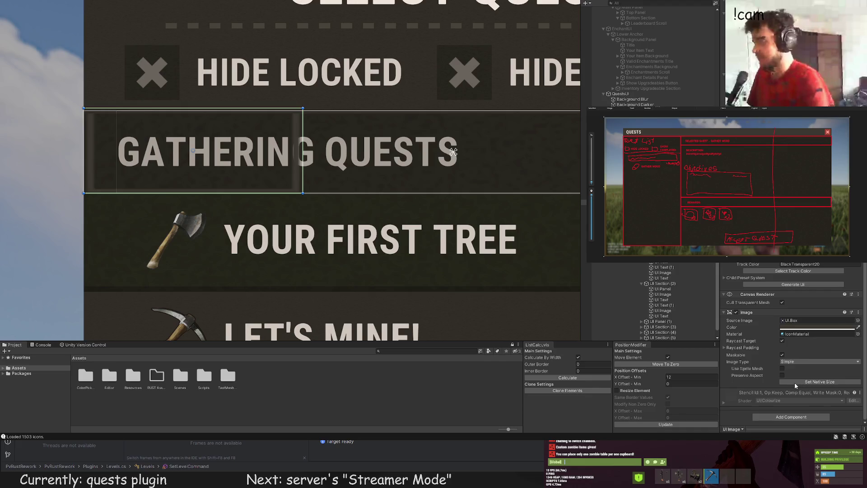
pyautogui.click(795, 382)
pyautogui.scroll(5, 105, 152)
# Extend the header background left, down and right to the list's edge, about 289 wide
pyautogui.moveTo(189, 130); pyautogui.dragTo(173, 132)
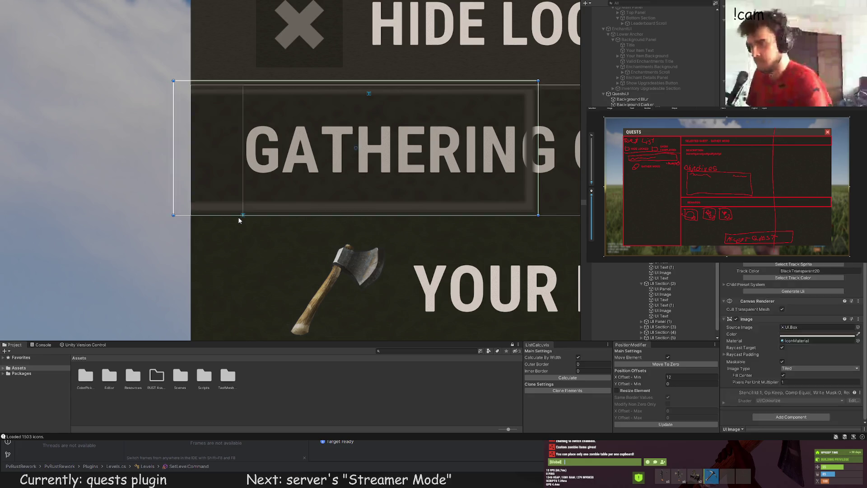
pyautogui.moveTo(228, 216); pyautogui.dragTo(227, 226)
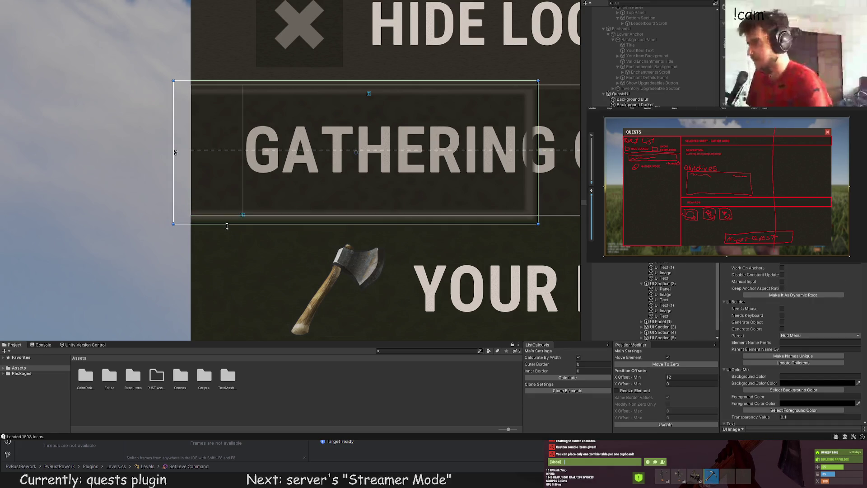
pyautogui.scroll(-2, 227, 226)
pyautogui.moveTo(354, 120)
pyautogui.mouseDown()
pyautogui.moveTo(351, 107)
pyautogui.moveTo(353, 118)
pyautogui.mouseUp()
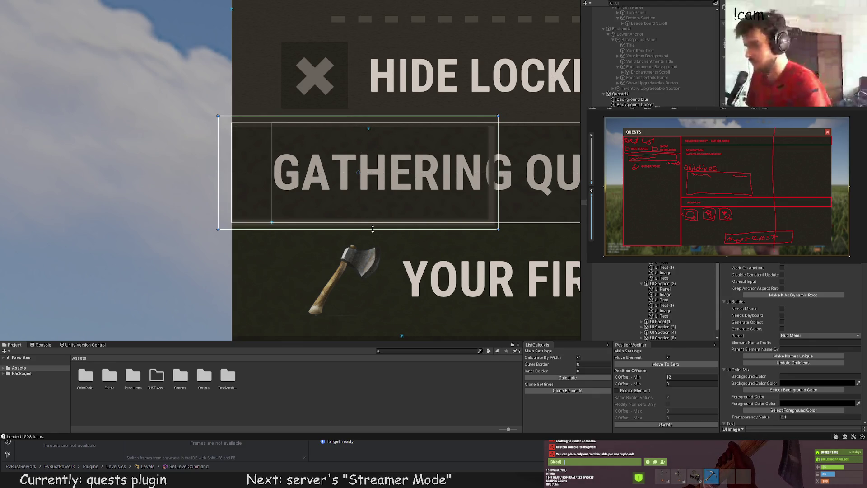
pyautogui.scroll(-2, 372, 229)
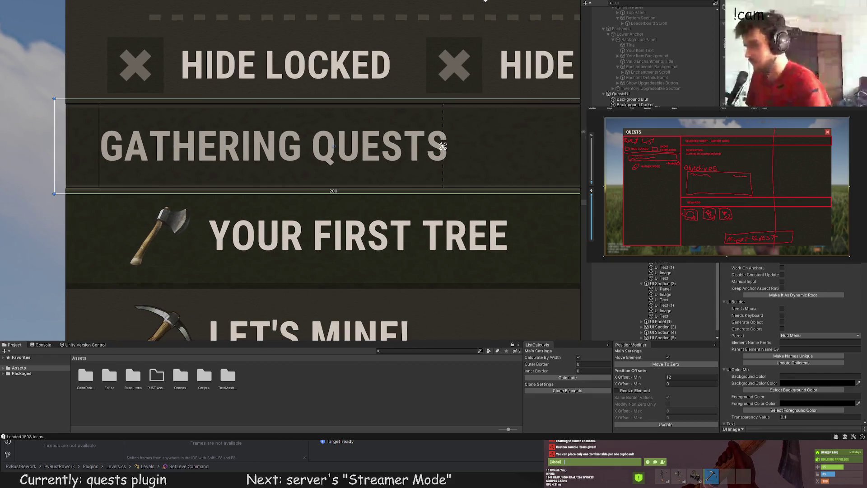
pyautogui.moveTo(453, 141); pyautogui.dragTo(94, 134)
pyautogui.moveTo(253, 107); pyautogui.dragTo(468, 130)
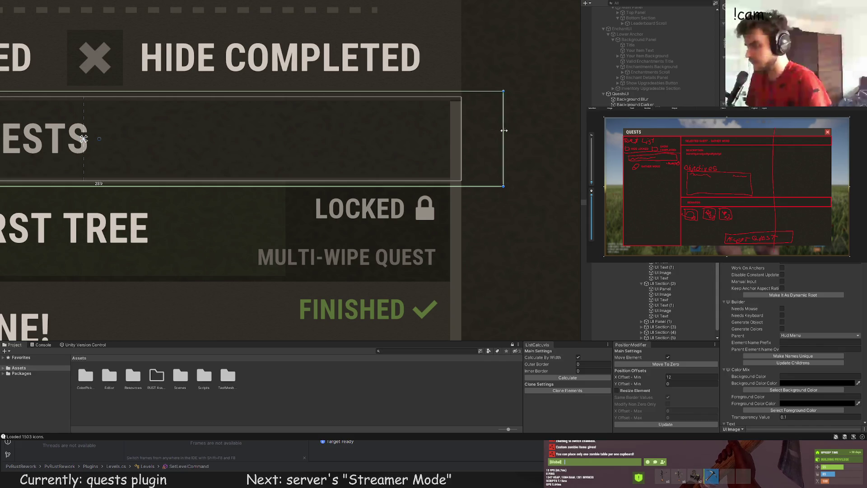
pyautogui.click(228, 245)
pyautogui.scroll(-10, 228, 246)
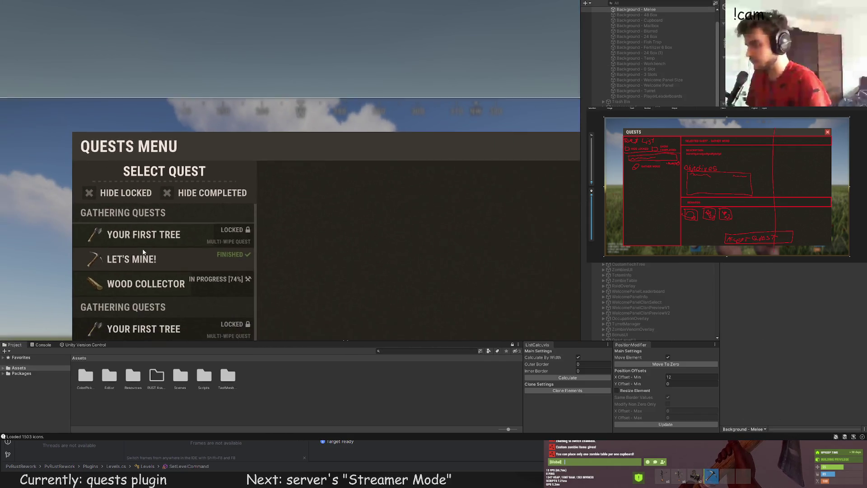
# Move the first header's box background Image onto the second Gathering Quests header
pyautogui.click(300, 177)
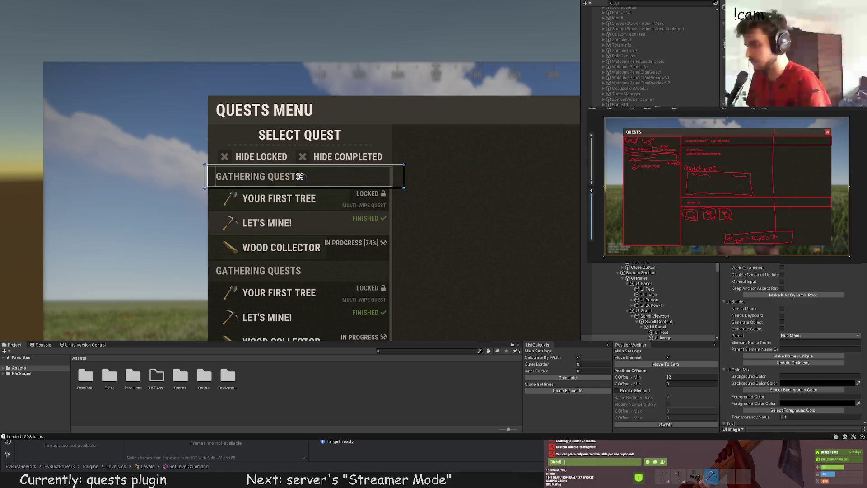
pyautogui.click(390, 230)
pyautogui.press('f')
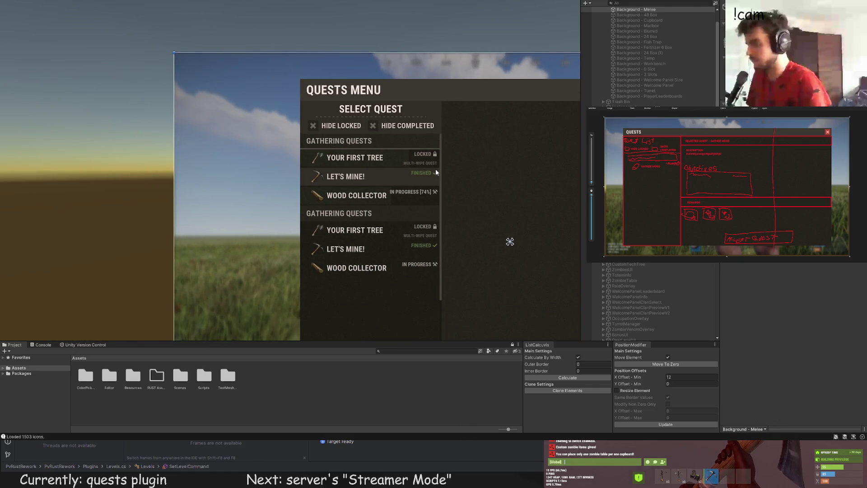
pyautogui.click(436, 172)
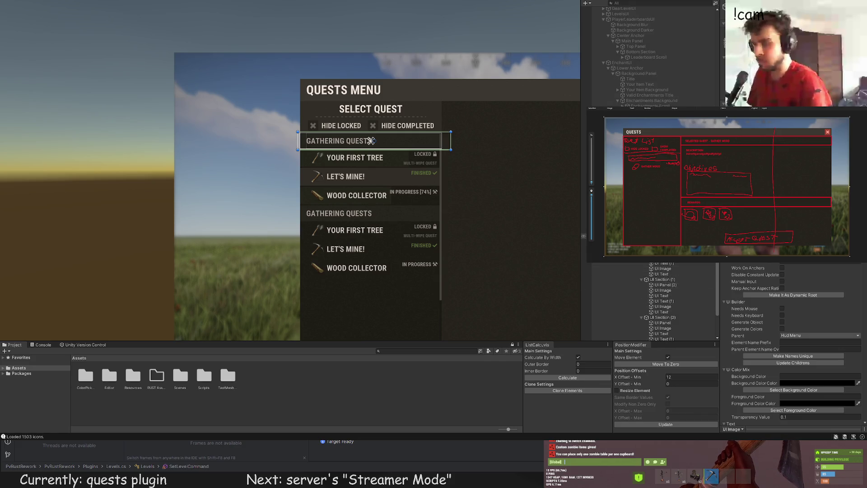
pyautogui.click(660, 333)
pyautogui.click(361, 213)
pyautogui.scroll(5, 351, 141)
pyautogui.moveTo(406, 114); pyautogui.dragTo(388, 270)
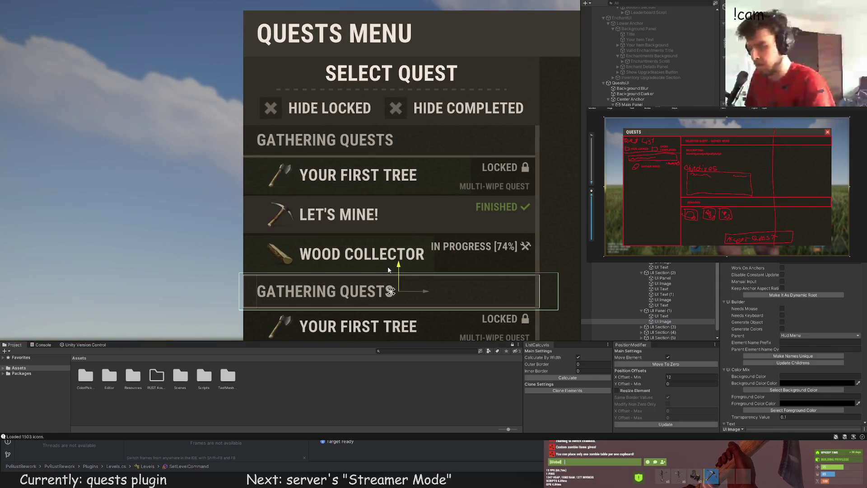
# Frame Background - Melee to view the whole quests panel, then select the quest list panel
pyautogui.click(290, 216)
pyautogui.scroll(-5, 291, 216)
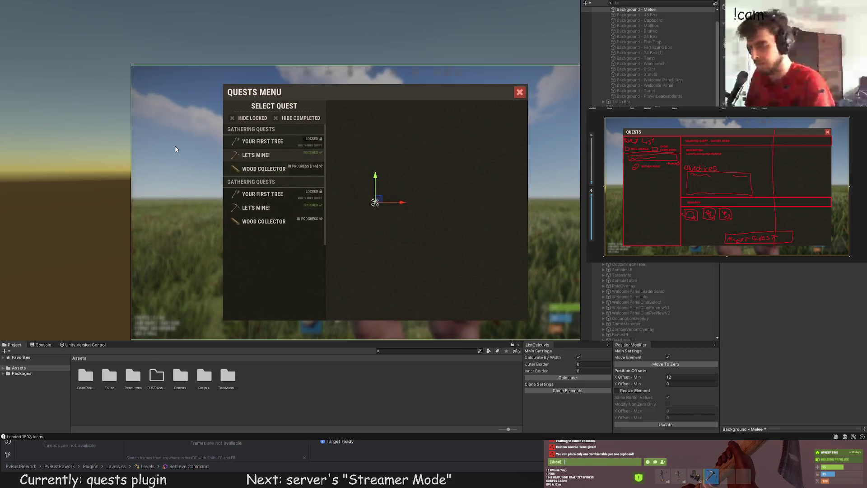
pyautogui.moveTo(169, 146); pyautogui.dragTo(145, 128)
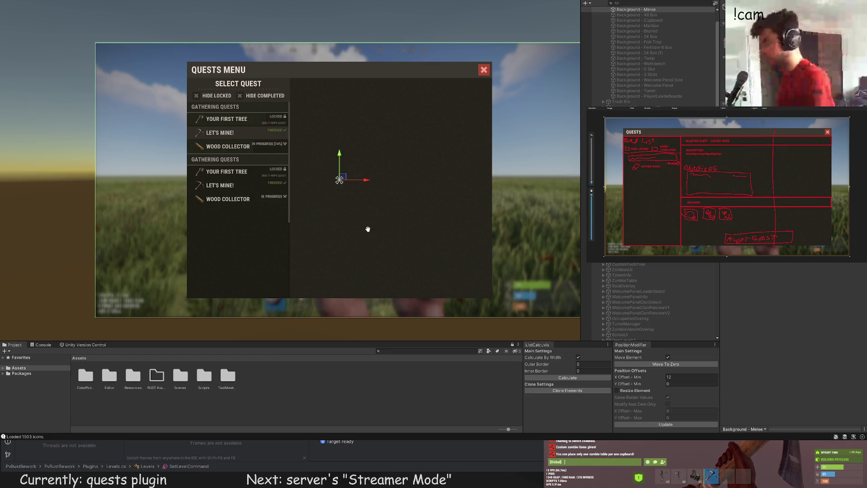
pyautogui.scroll(-2, 358, 232)
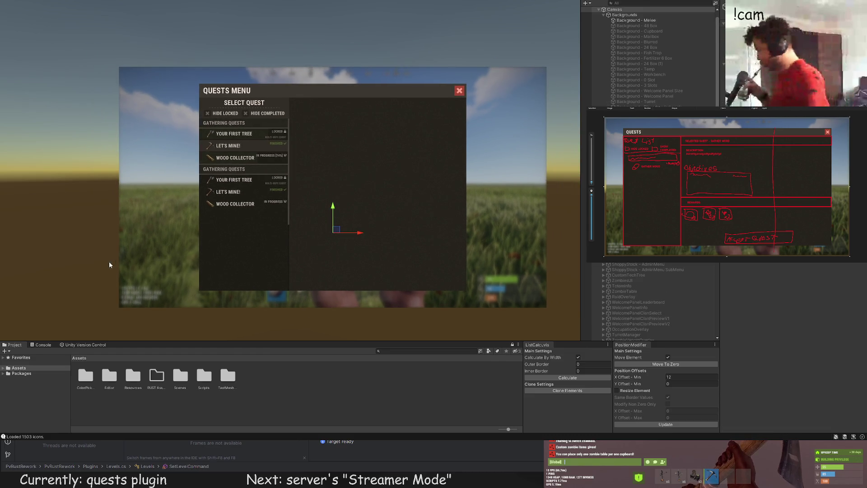
pyautogui.click(89, 233)
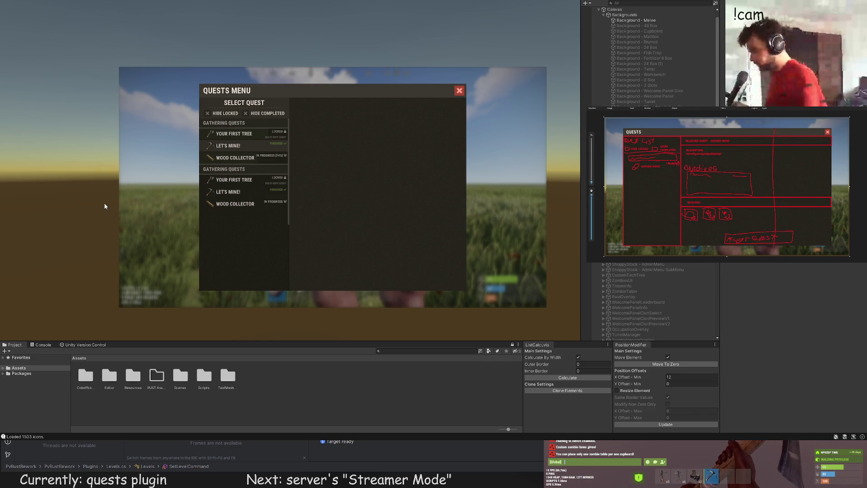
pyautogui.scroll(2, 272, 187)
pyautogui.scroll(-10, 646, 275)
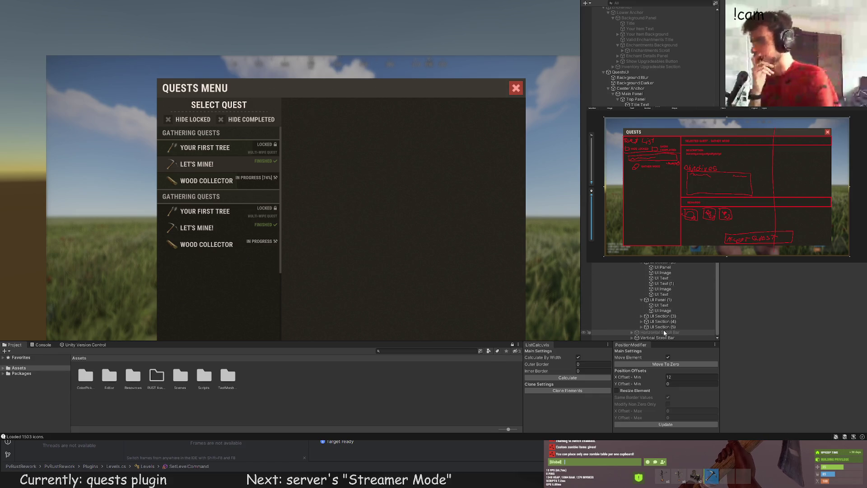
pyautogui.click(341, 231)
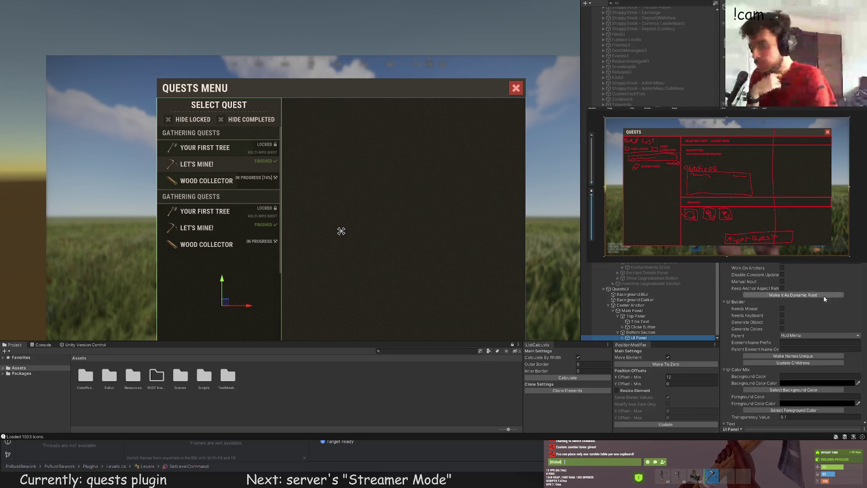
# Move Bottom Section beside the quest list and drag its top-right corner up to the header
pyautogui.moveTo(442, 209); pyautogui.dragTo(408, 140)
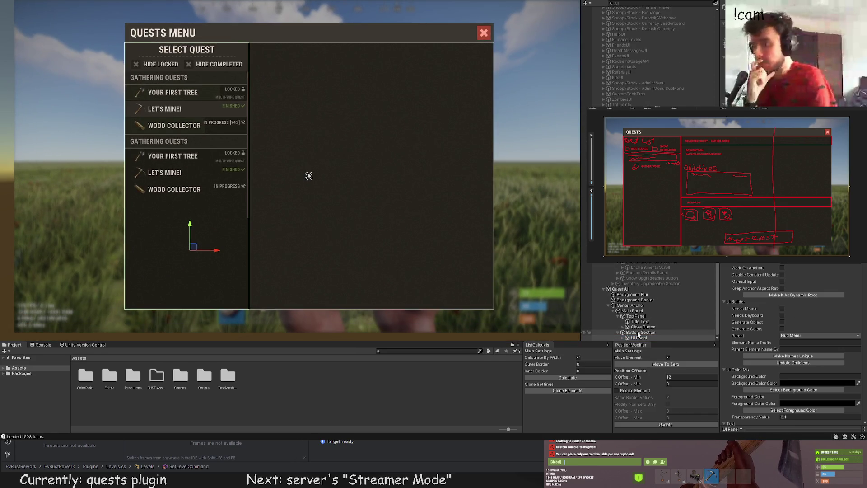
pyautogui.click(639, 333)
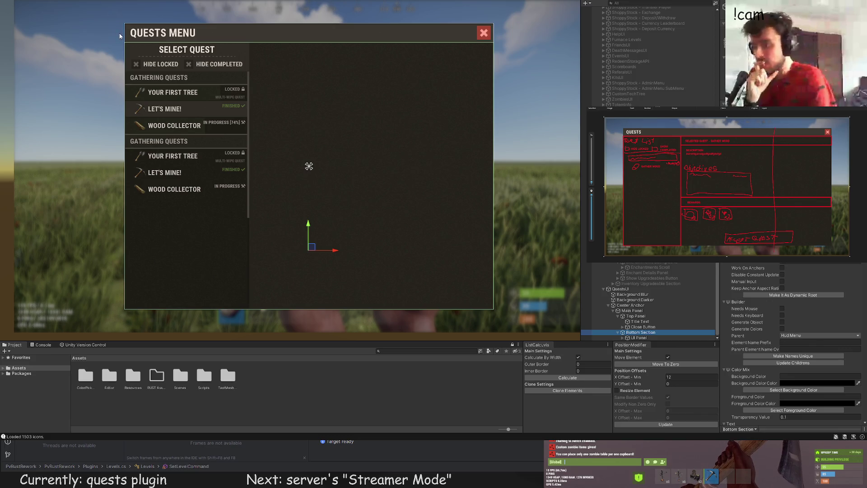
pyautogui.scroll(3, 289, 181)
pyautogui.moveTo(108, 261); pyautogui.dragTo(269, 259)
pyautogui.moveTo(281, 210); pyautogui.dragTo(428, 0)
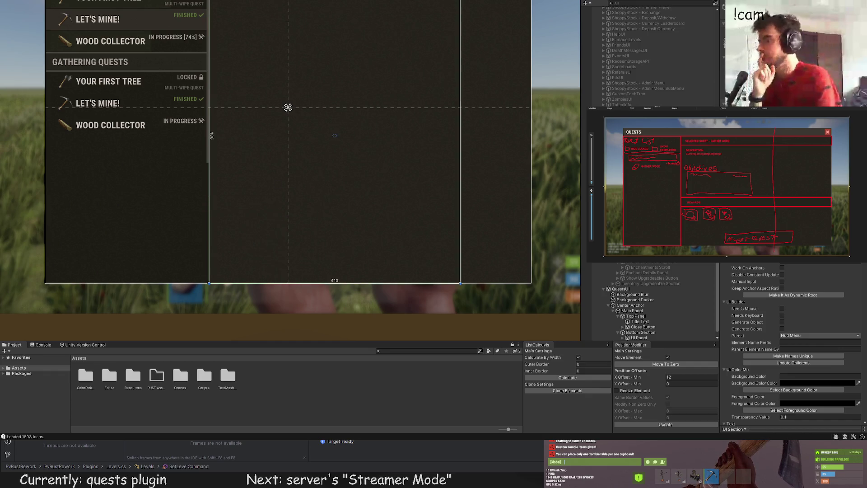
pyautogui.scroll(-2, 288, 108)
pyautogui.moveTo(363, 207); pyautogui.dragTo(418, 129)
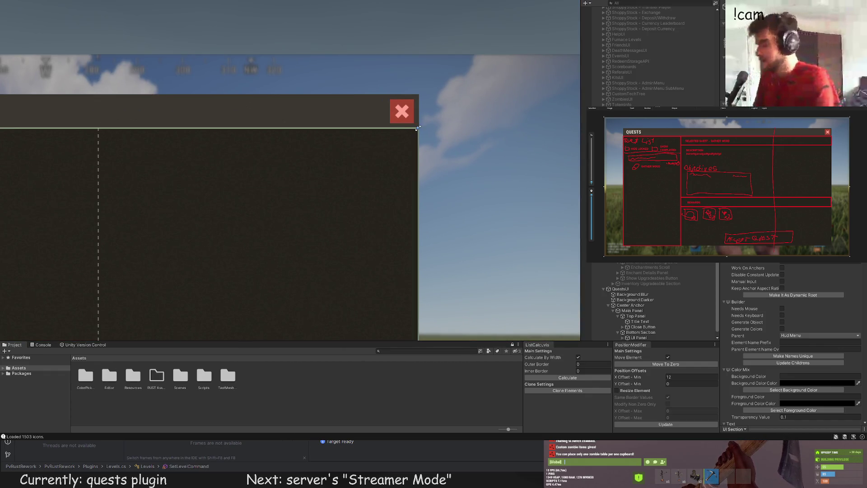
pyautogui.scroll(-4, 354, 199)
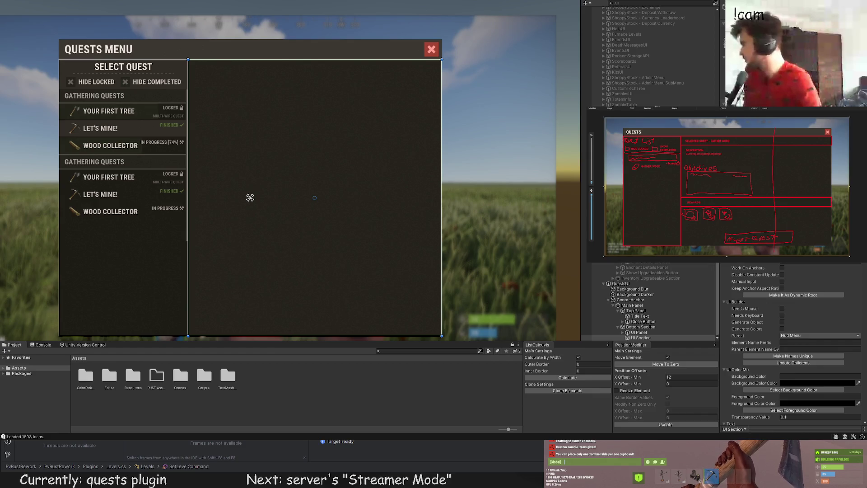
# Move the new white UI Panel to the top of the details area
pyautogui.moveTo(264, 205); pyautogui.dragTo(259, 193)
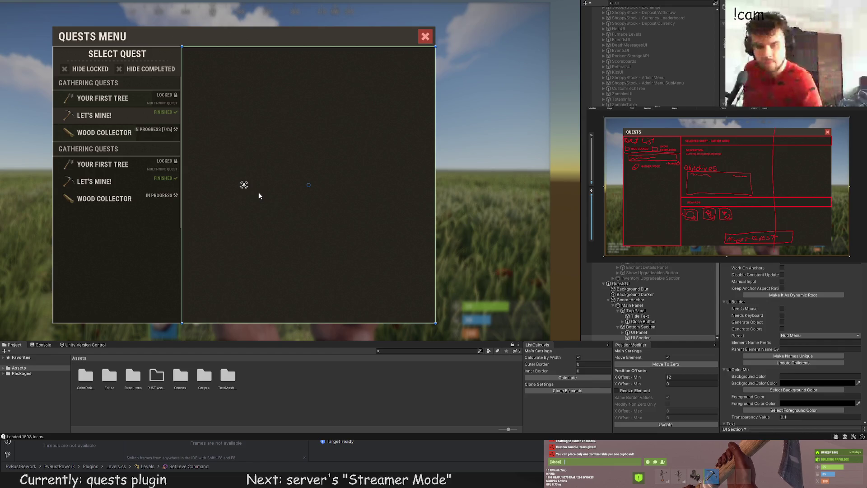
pyautogui.scroll(1, 215, 158)
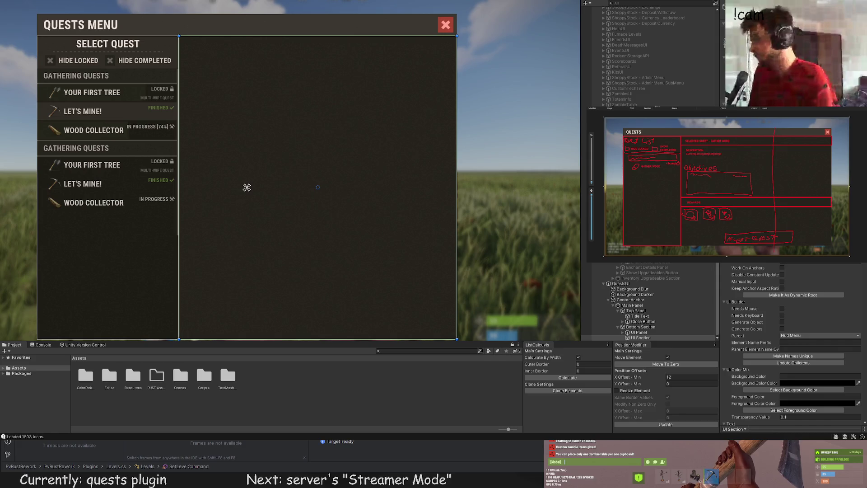
pyautogui.moveTo(211, 109); pyautogui.dragTo(235, 52)
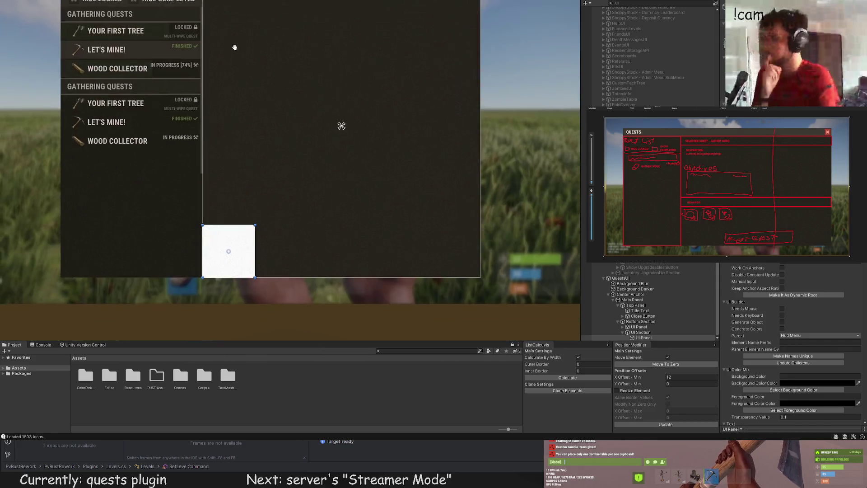
pyautogui.scroll(-1, 208, 109)
pyautogui.scroll(2, 232, 207)
pyautogui.scroll(-1, 250, 198)
pyautogui.moveTo(227, 267); pyautogui.dragTo(228, 4)
pyautogui.press('f')
# Stretch the panel across the full width and shrink it into a thin bar
pyautogui.press('t')
pyautogui.moveTo(178, 114); pyautogui.dragTo(495, 129)
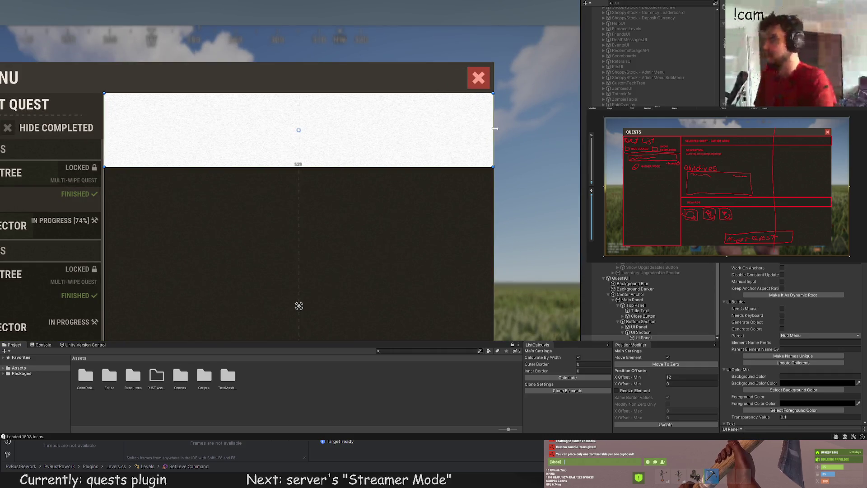
pyautogui.scroll(1, 495, 129)
pyautogui.moveTo(459, 182); pyautogui.dragTo(443, 113)
pyautogui.moveTo(245, 96); pyautogui.dragTo(242, 90)
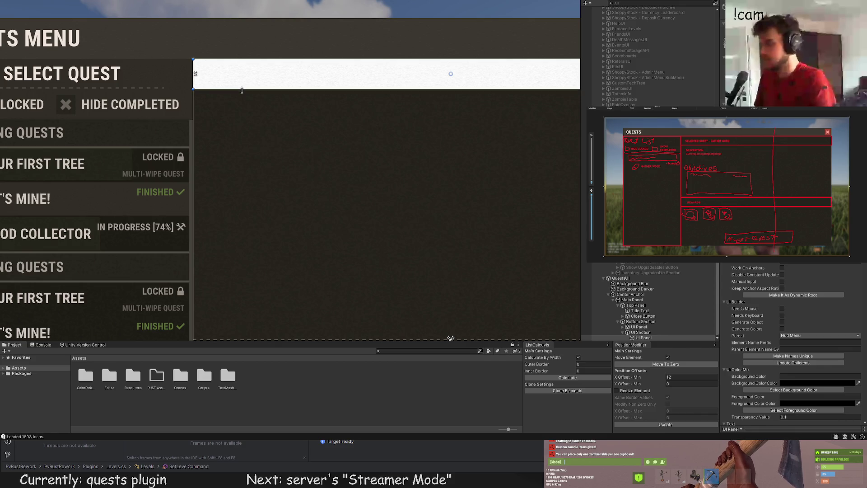
# Give the top bar a dark colour in the Color Picker
pyautogui.hotkey('ctrl', 'shift', 'c')
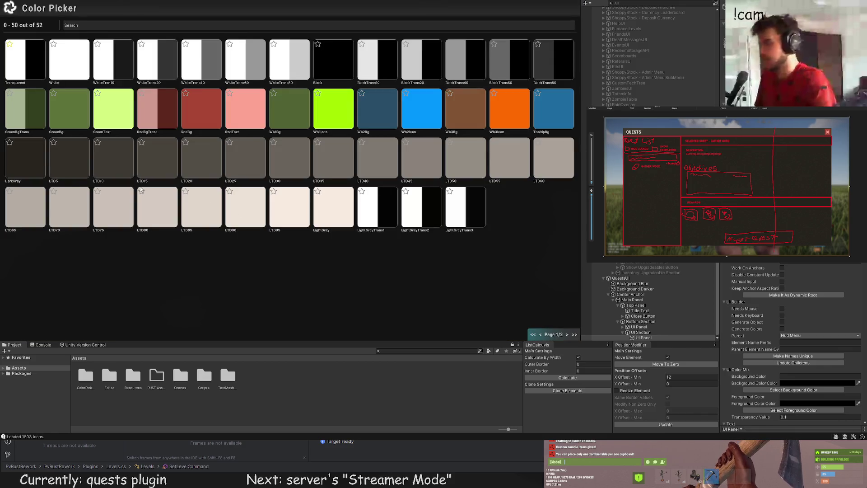
pyautogui.press('Escape')
pyautogui.hotkey('ctrl', 'shift', 'c')
pyautogui.press('Escape')
pyautogui.scroll(-1, 300, 178)
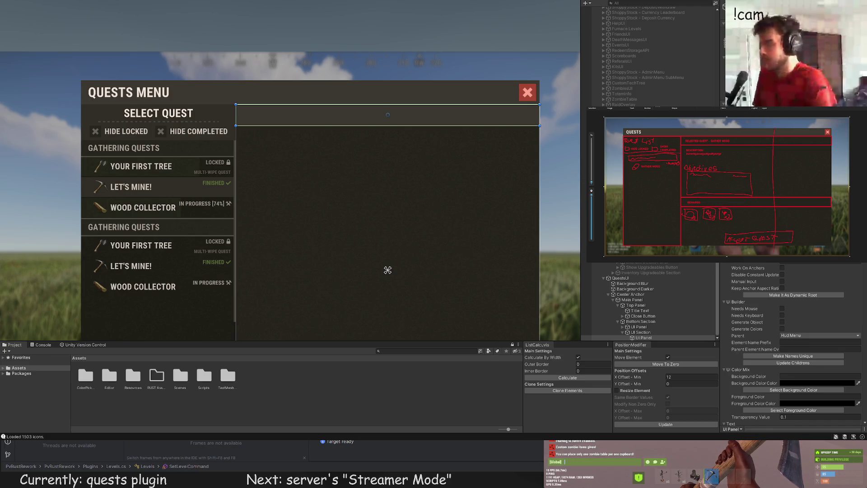
pyautogui.hotkey('ctrl', 'shift', 'c')
pyautogui.press('Escape')
pyautogui.scroll(-1, 266, 172)
pyautogui.scroll(2, 288, 156)
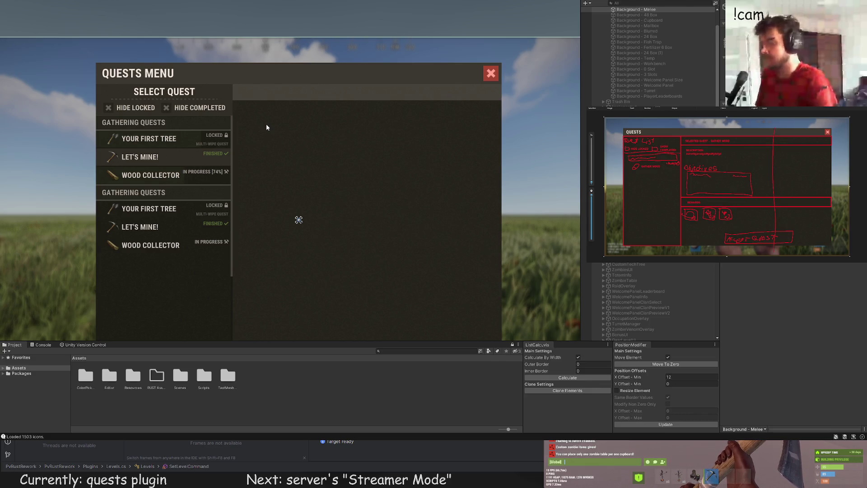
pyautogui.moveTo(264, 132); pyautogui.dragTo(265, 114)
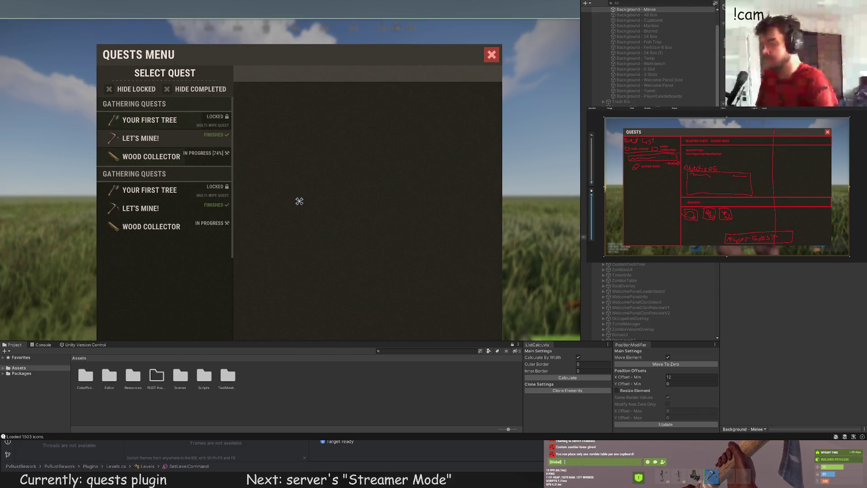
pyautogui.scroll(-2, 583, 237)
pyautogui.scroll(-5, 350, 166)
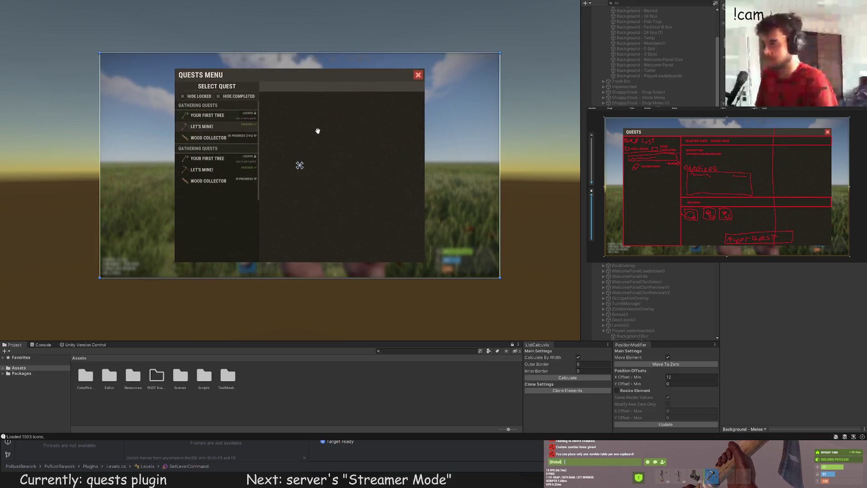
pyautogui.click(318, 137)
pyautogui.scroll(4, 330, 151)
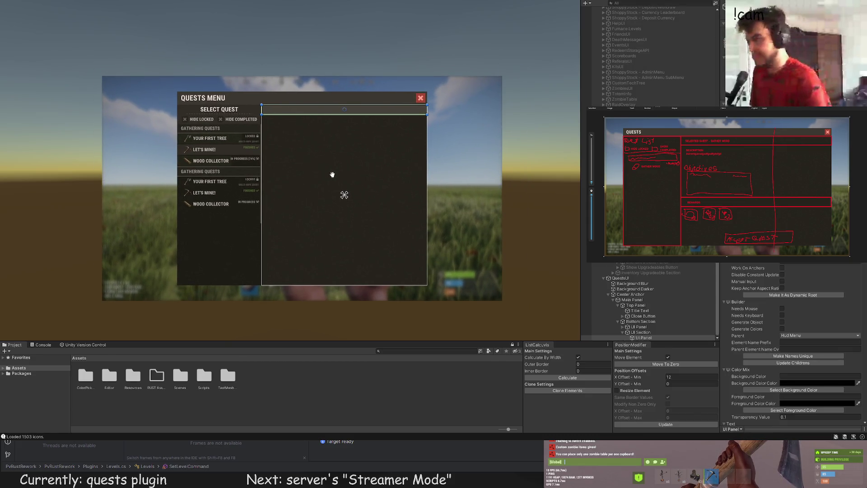
pyautogui.scroll(2, 287, 133)
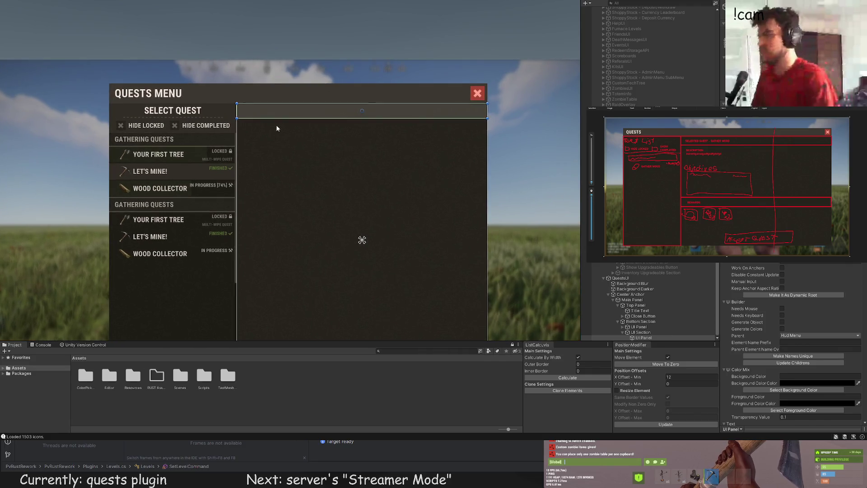
pyautogui.click(276, 128)
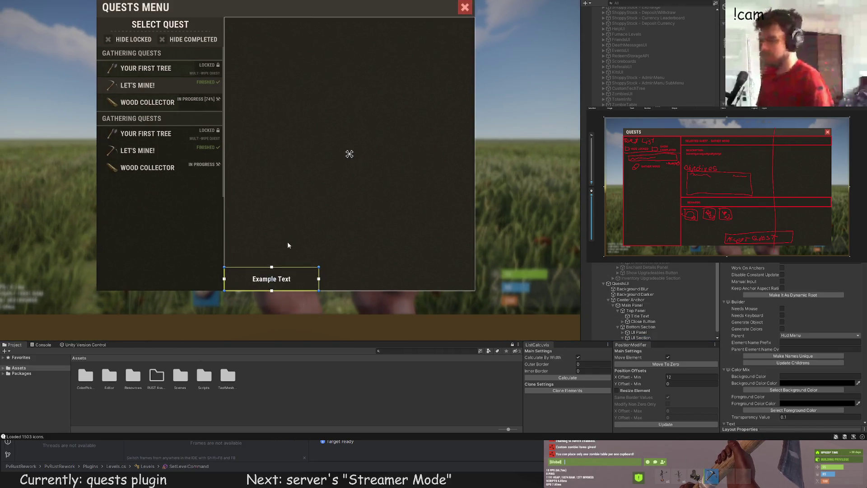
pyautogui.click(275, 273)
# Move the Example Text to the panel top and set its text to 'QUEST DETAILS - LET'S MINE!'
pyautogui.moveTo(271, 258); pyautogui.dragTo(271, 9)
pyautogui.scroll(3, 271, 18)
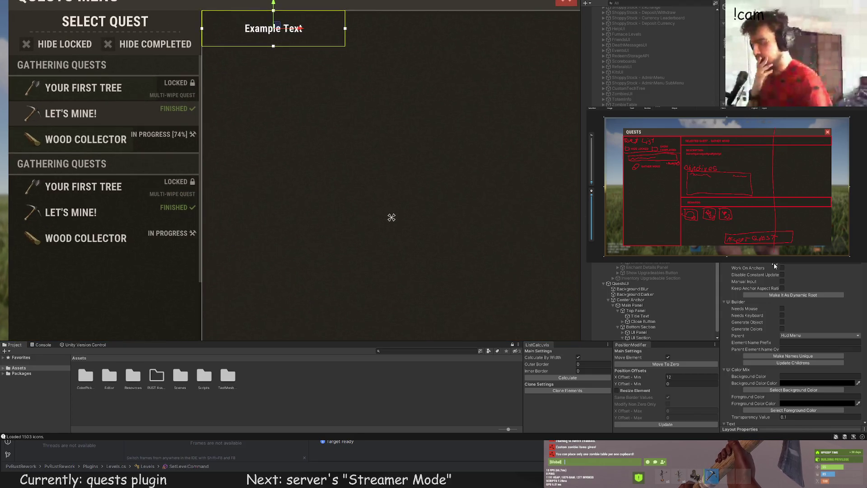
pyautogui.scroll(-2, 413, 123)
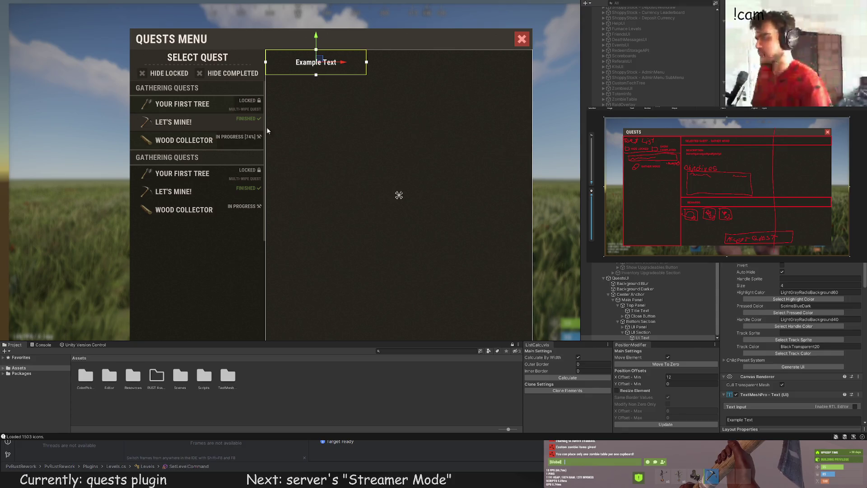
pyautogui.scroll(-10, 792, 343)
pyautogui.hotkey('ctrl', 'a')
pyautogui.press('BackSpace')
pyautogui.write('QUEST DETAILS - LETS MINE!')
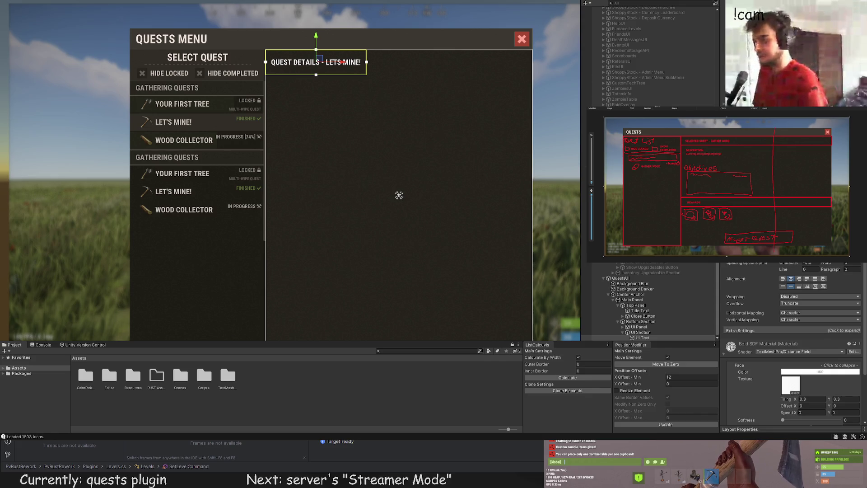
pyautogui.write("'")
# Widen the title to the panel's right edge and align it left and bottom
pyautogui.scroll(2, 389, 116)
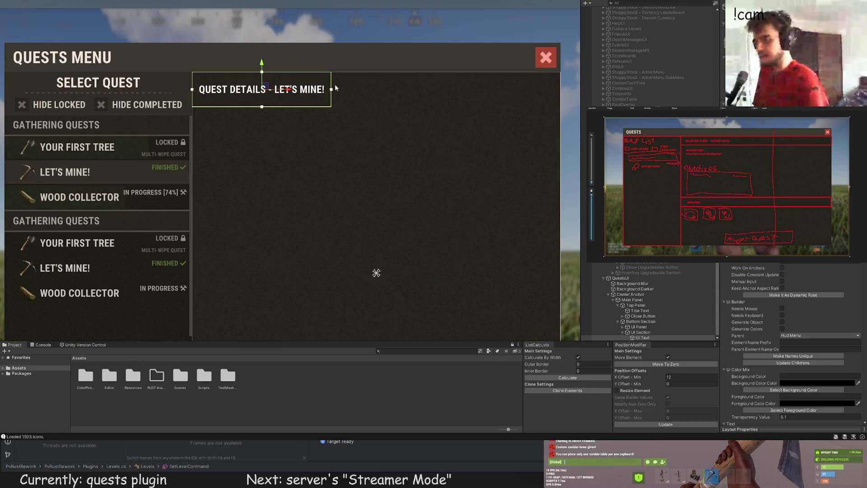
pyautogui.moveTo(336, 89); pyautogui.dragTo(561, 89)
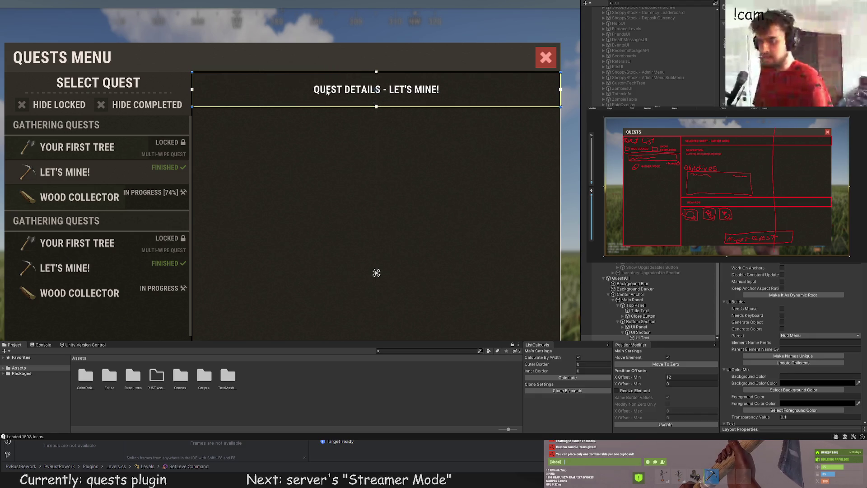
pyautogui.scroll(-8, 790, 343)
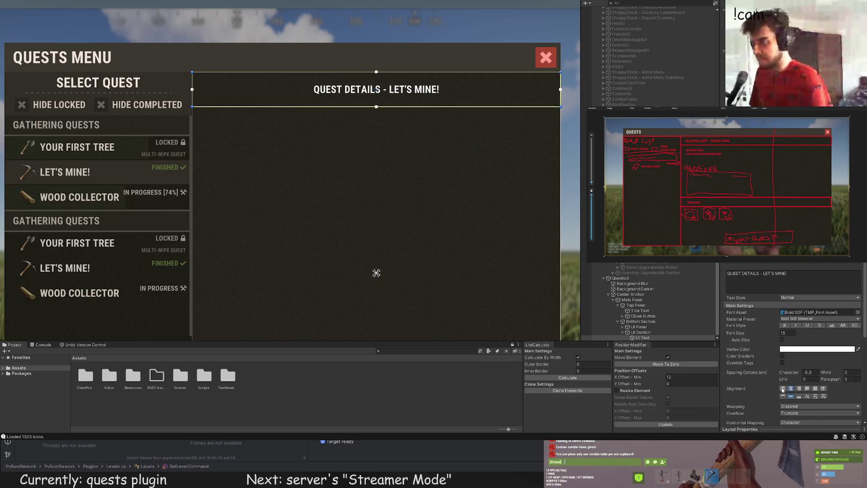
pyautogui.click(783, 389)
pyautogui.click(799, 396)
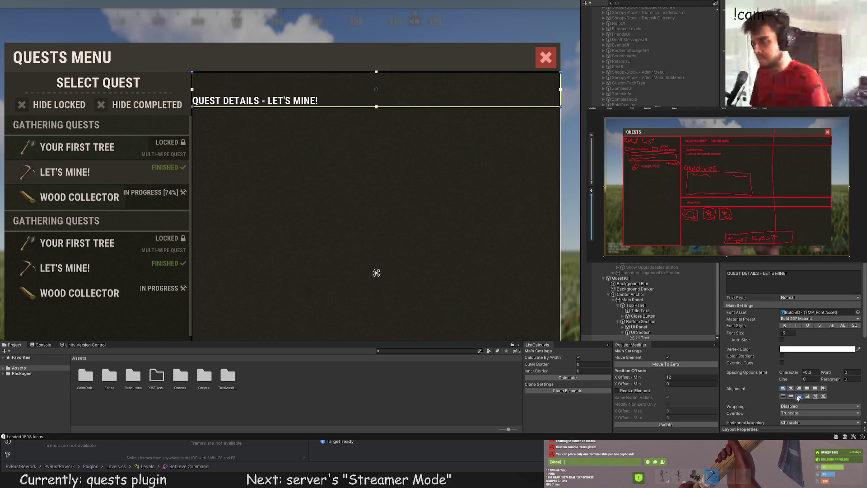
pyautogui.scroll(2, 280, 90)
pyautogui.scroll(3, 790, 343)
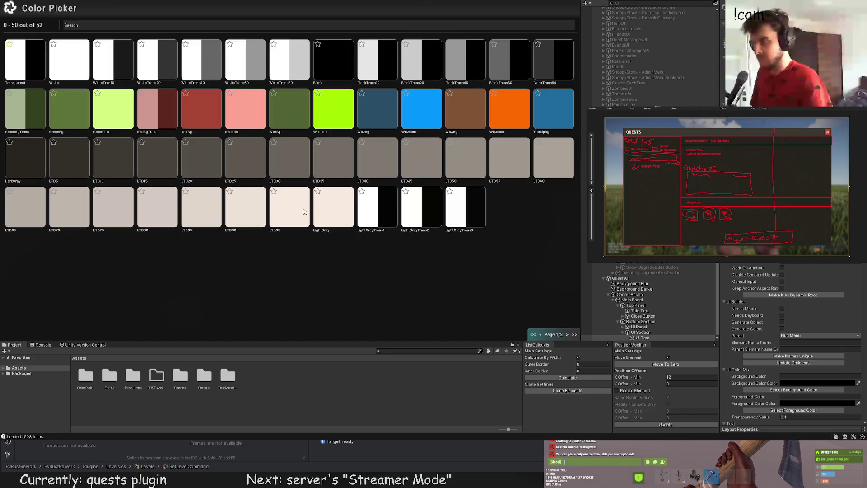
# Pick the title's text colour and adjust its left edge and vertical offset
pyautogui.click(327, 208)
pyautogui.scroll(2, 164, 63)
pyautogui.moveTo(163, 59); pyautogui.dragTo(163, 59)
pyautogui.click(687, 384)
pyautogui.click(665, 424)
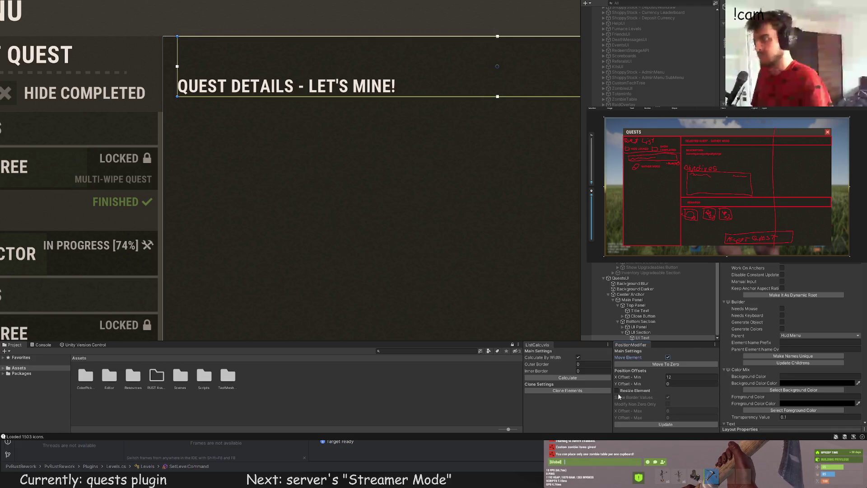
pyautogui.scroll(-2, 249, 247)
pyautogui.moveTo(305, 149); pyautogui.dragTo(304, 130)
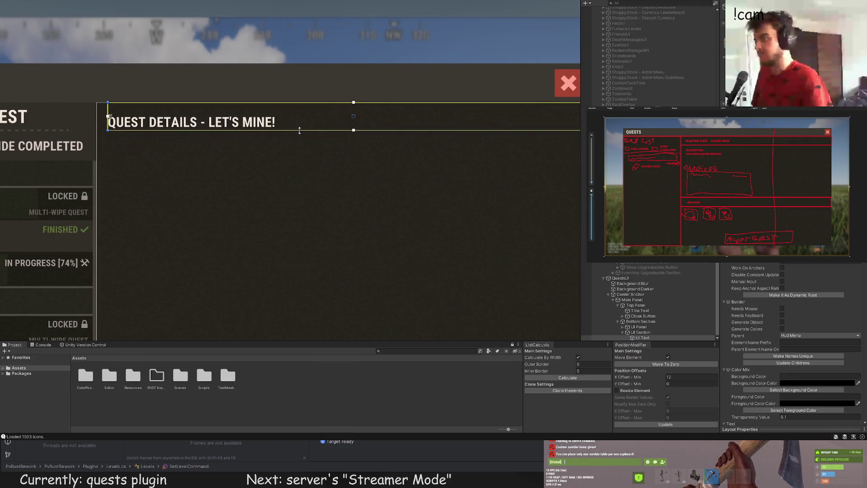
pyautogui.scroll(-10, 788, 306)
pyautogui.scroll(-3, 788, 306)
# Set the title font size to 20 and frame the whole Quests Menu
pyautogui.doubleClick(788, 332)
pyautogui.write('20')
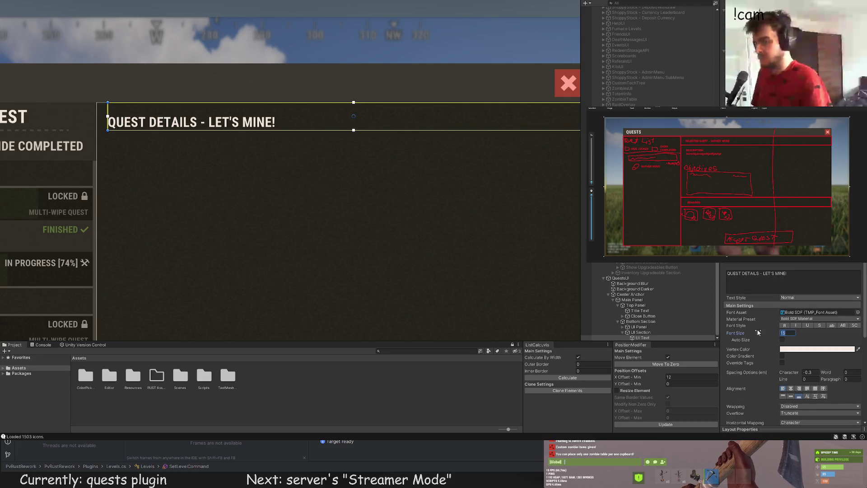
pyautogui.moveTo(263, 159); pyautogui.dragTo(225, 154)
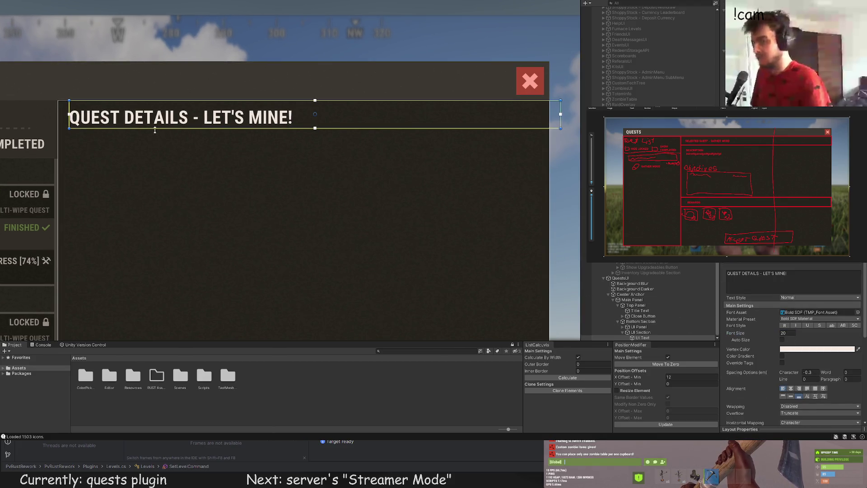
pyautogui.scroll(-6, 157, 188)
pyautogui.scroll(5, 227, 168)
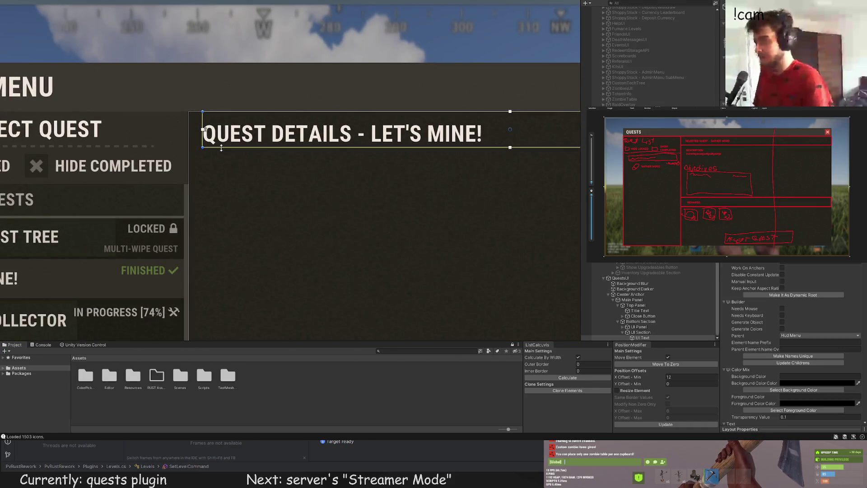
pyautogui.click(248, 199)
pyautogui.scroll(-4, 247, 199)
pyautogui.moveTo(270, 254); pyautogui.dragTo(226, 134)
pyautogui.scroll(-2, 250, 211)
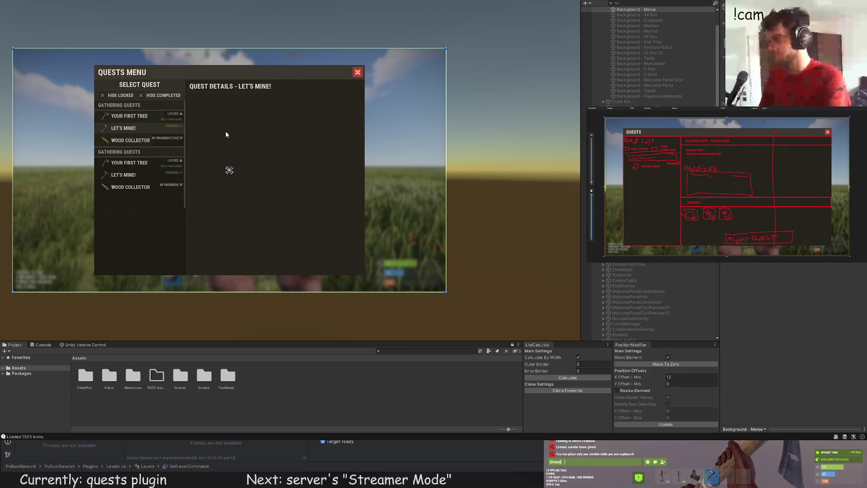
# Move a new Example Text under UI Section up to just below the heading
pyautogui.scroll(3, 231, 140)
pyautogui.moveTo(231, 142)
pyautogui.mouseDown()
pyautogui.moveTo(213, 131)
pyautogui.moveTo(218, 117)
pyautogui.mouseUp()
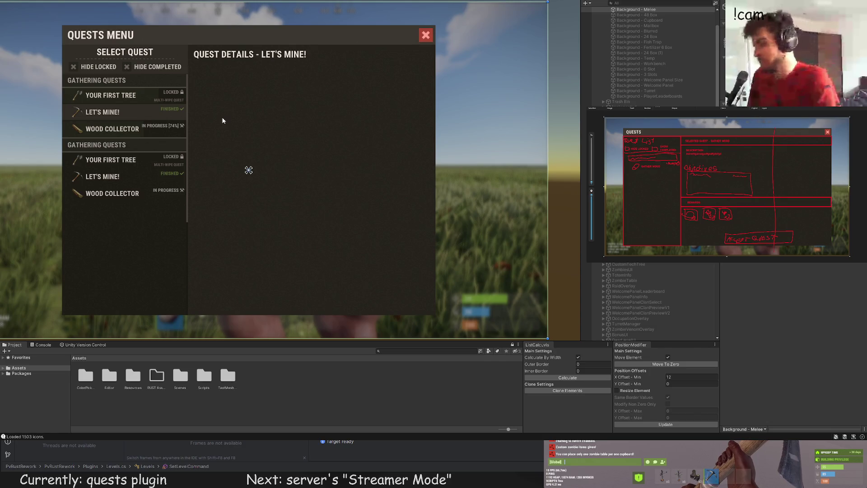
pyautogui.scroll(-10, 651, 307)
pyautogui.click(641, 332)
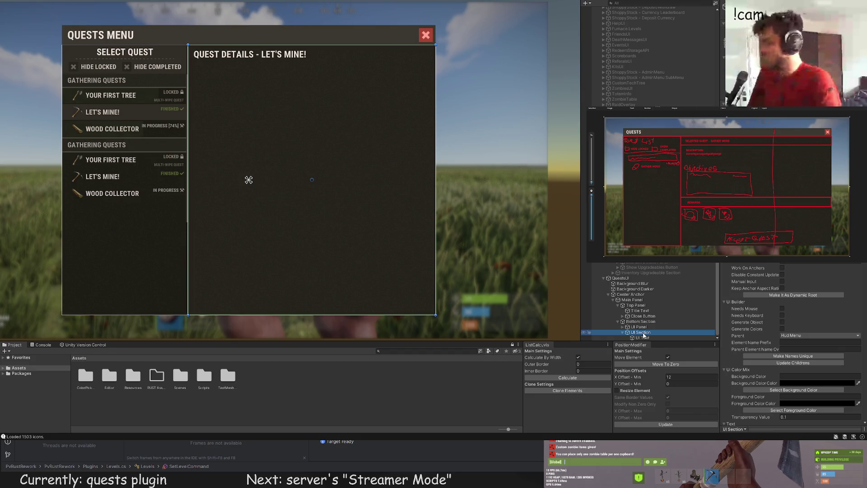
pyautogui.click(646, 337)
pyautogui.click(644, 333)
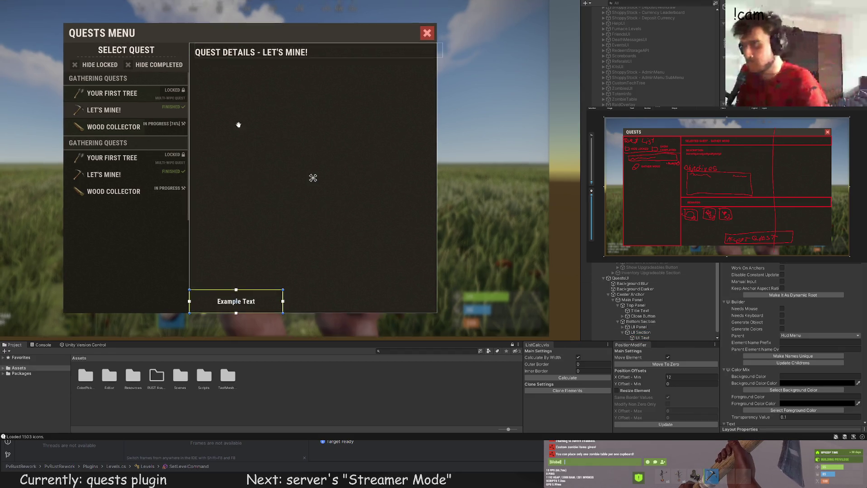
pyautogui.scroll(3, 259, 241)
pyautogui.moveTo(247, 276); pyautogui.dragTo(248, 25)
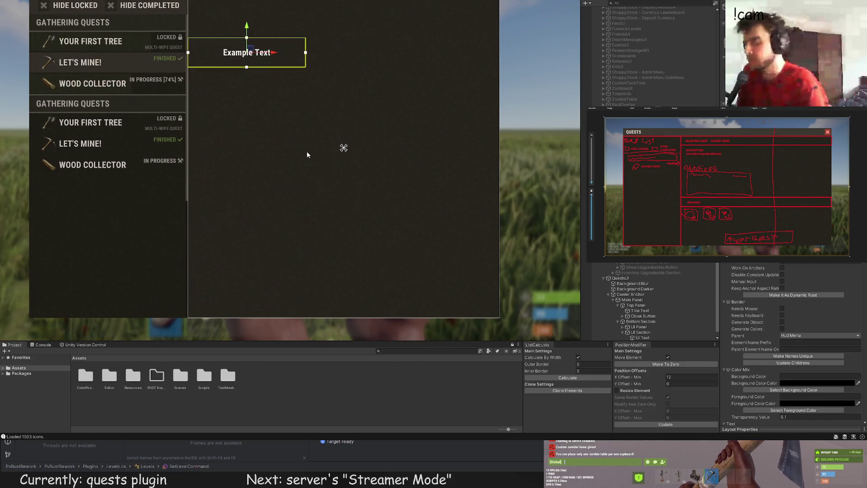
pyautogui.scroll(2, 193, 128)
pyautogui.moveTo(193, 128); pyautogui.dragTo(193, 77)
pyautogui.scroll(-10, 792, 311)
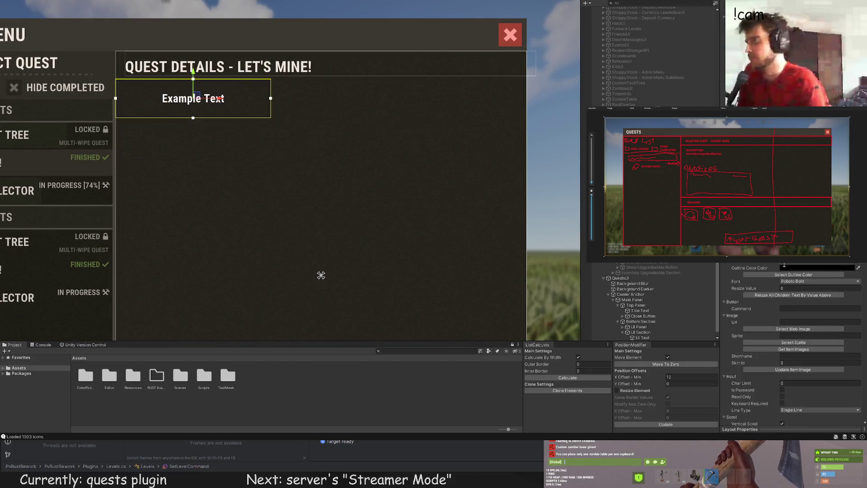
pyautogui.scroll(5, 793, 312)
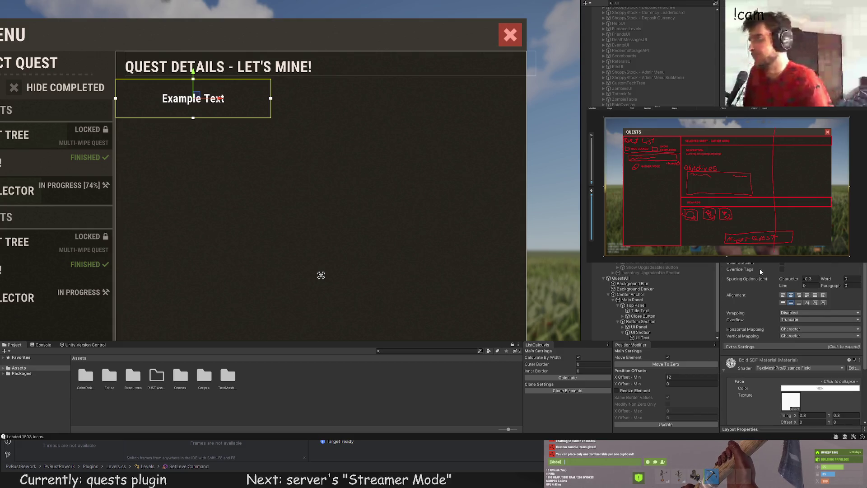
# Align the label left and bottom, set its text to DESCRIPTION, and colour it grey
pyautogui.click(783, 295)
pyautogui.click(799, 303)
pyautogui.write('DESCRIPTION')
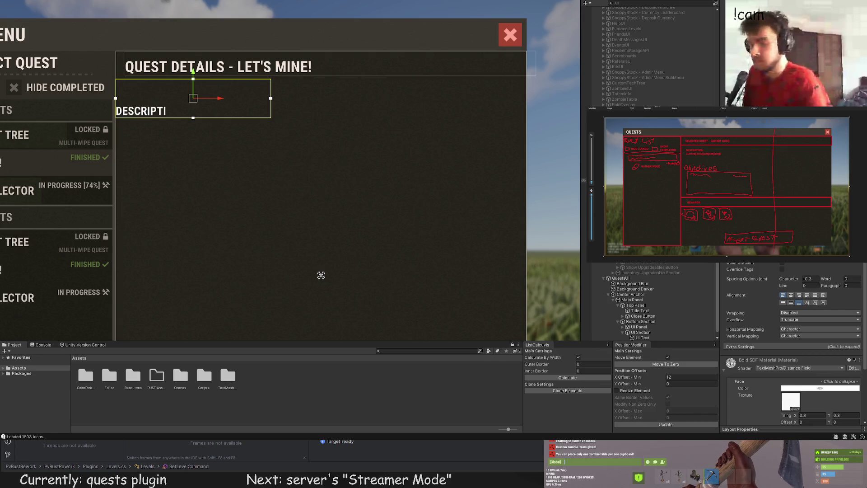
pyautogui.press('BackSpace')
pyautogui.write('N')
pyautogui.scroll(10, 793, 343)
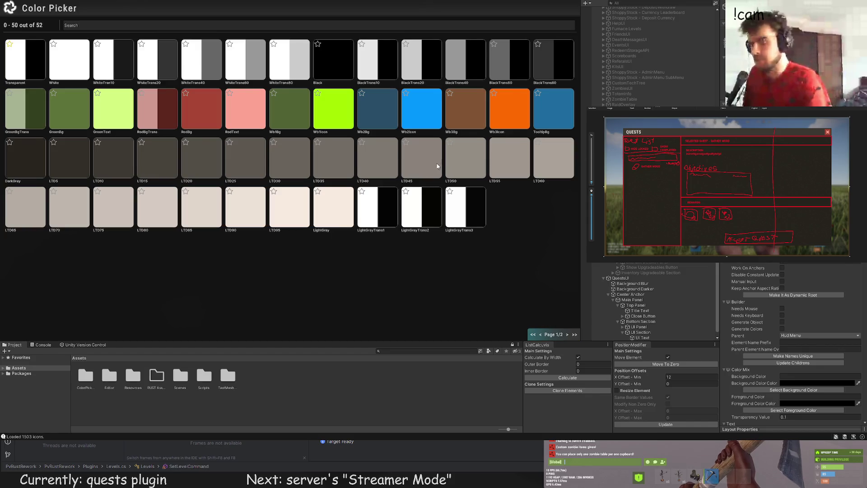
pyautogui.click(437, 166)
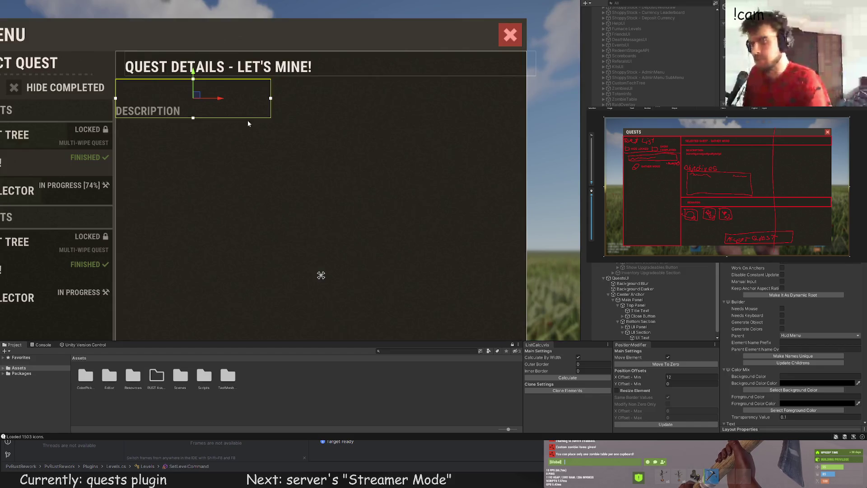
# Shorten the DESCRIPTION box and move it up toward the heading
pyautogui.scroll(1, 227, 106)
pyautogui.moveTo(217, 117); pyautogui.dragTo(217, 88)
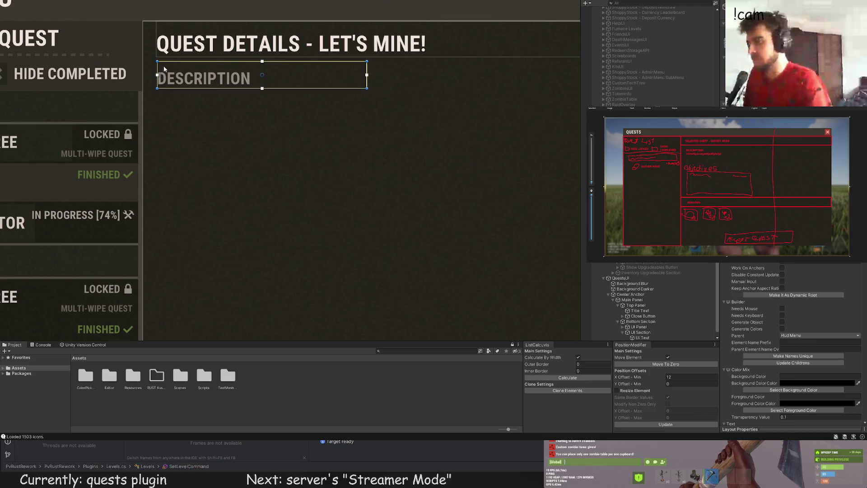
pyautogui.moveTo(158, 75); pyautogui.dragTo(156, 75)
pyautogui.scroll(-5, 790, 343)
pyautogui.scroll(-3, 790, 343)
pyautogui.click(740, 291)
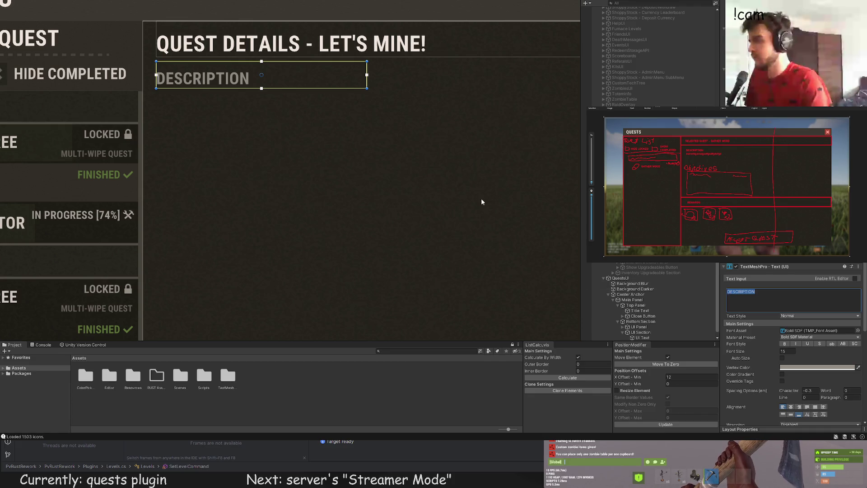
pyautogui.click(261, 140)
pyautogui.scroll(-5, 269, 215)
pyautogui.click(246, 121)
pyautogui.scroll(4, 246, 121)
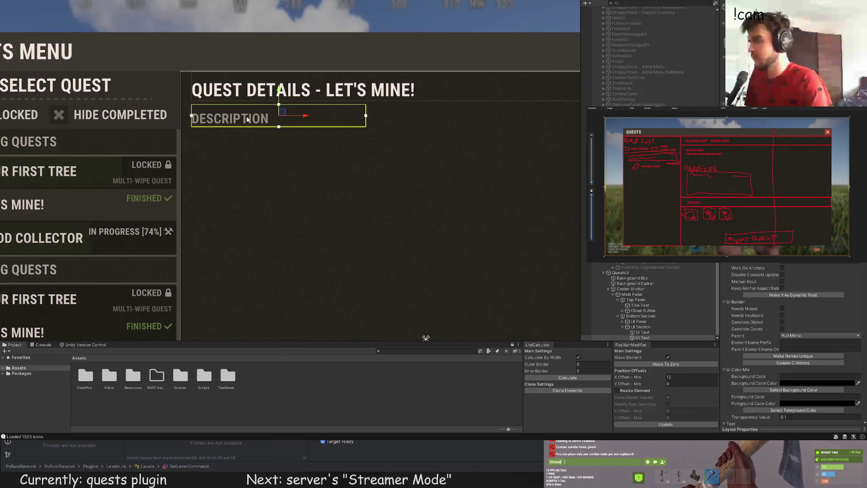
pyautogui.moveTo(246, 121); pyautogui.dragTo(246, 113)
pyautogui.click(305, 164)
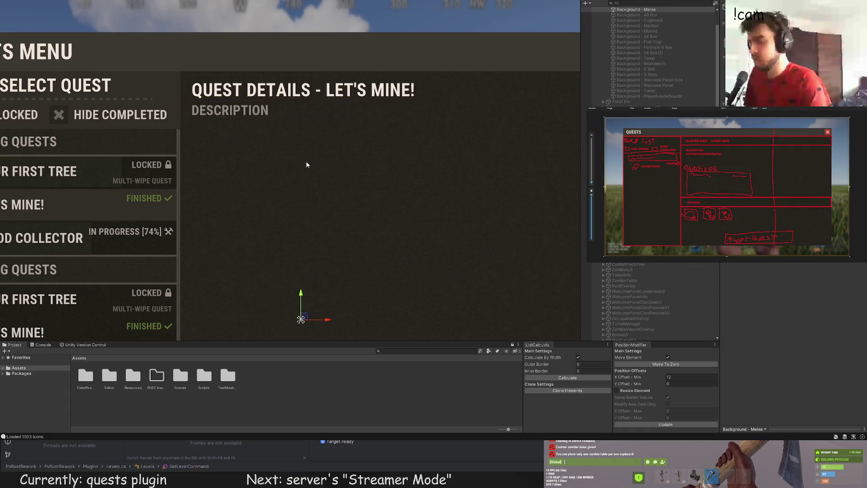
pyautogui.scroll(-5, 306, 164)
# Nudge the DESCRIPTION label slightly up under the heading
pyautogui.click(294, 152)
pyautogui.scroll(5, 298, 145)
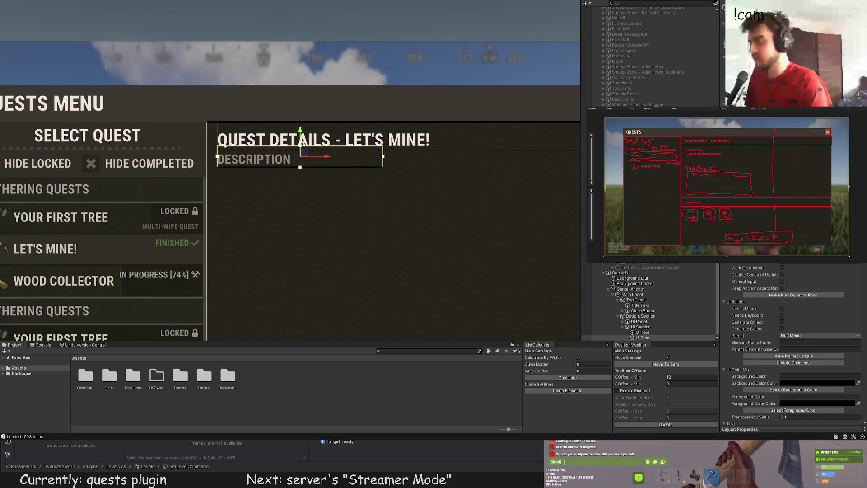
pyautogui.moveTo(300, 131); pyautogui.dragTo(300, 129)
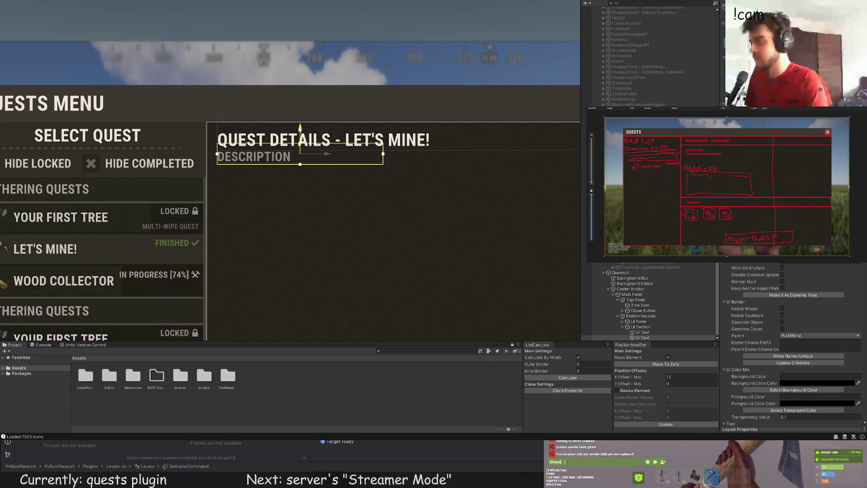
pyautogui.press('t')
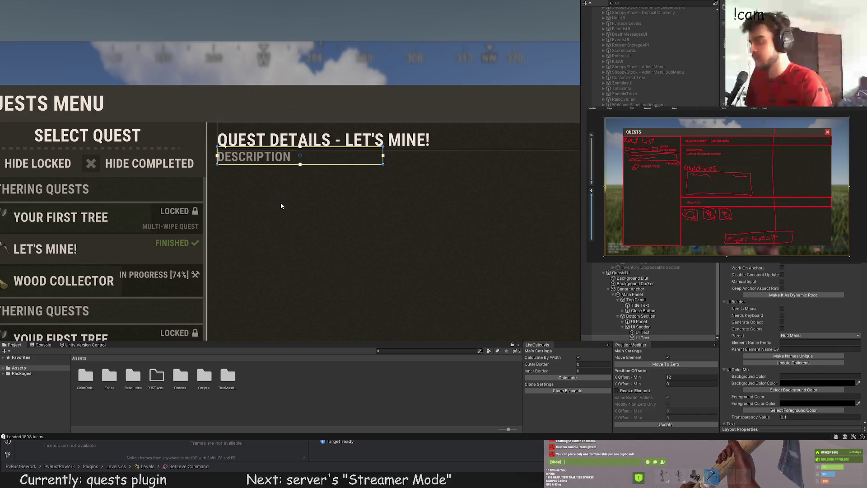
pyautogui.scroll(-5, 280, 207)
pyautogui.scroll(6, 289, 181)
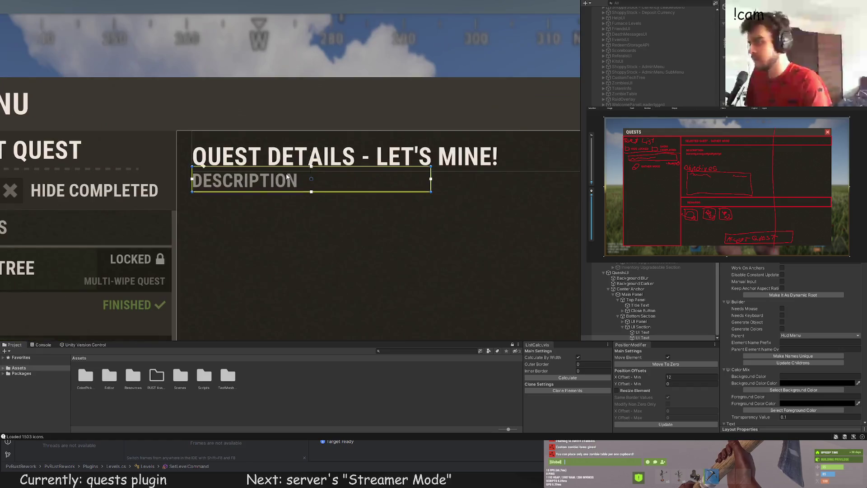
pyautogui.click(343, 254)
pyautogui.scroll(-5, 324, 250)
# Nudge the DESCRIPTION label slightly back down to settle its spacing
pyautogui.moveTo(324, 250)
pyautogui.mouseDown()
pyautogui.moveTo(238, 205)
pyautogui.moveTo(240, 195)
pyautogui.mouseUp()
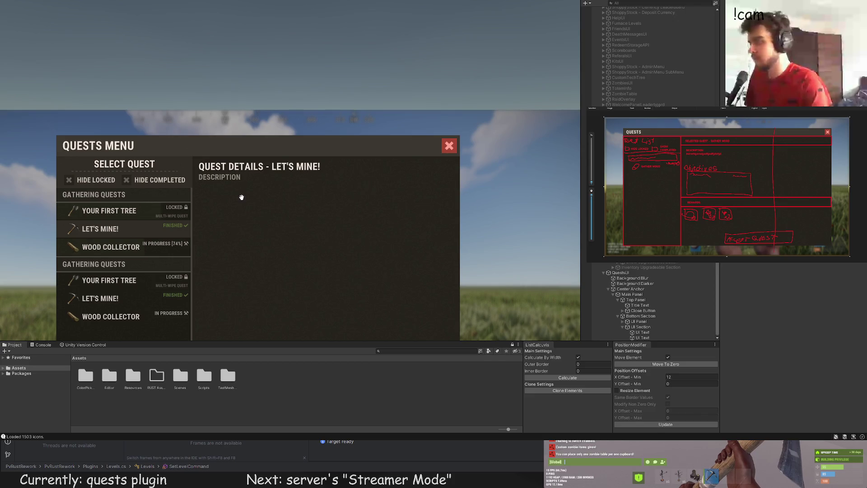
pyautogui.click(239, 178)
pyautogui.scroll(5, 227, 177)
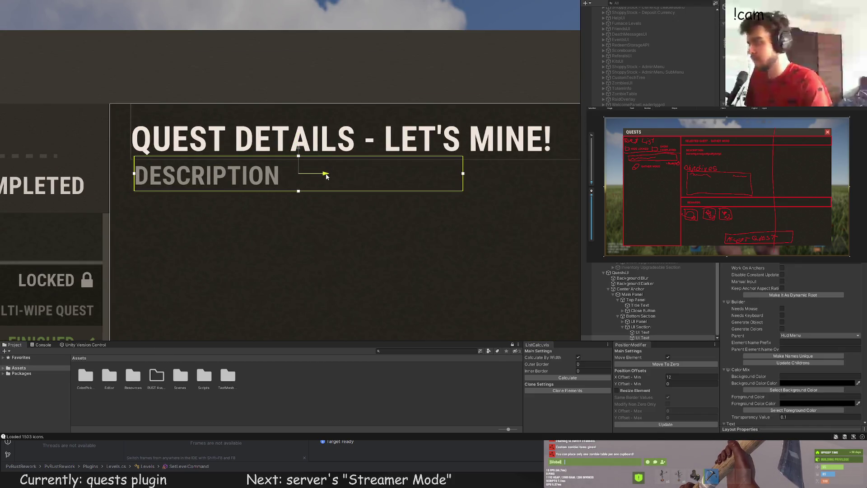
pyautogui.click(314, 216)
pyautogui.scroll(-5, 316, 220)
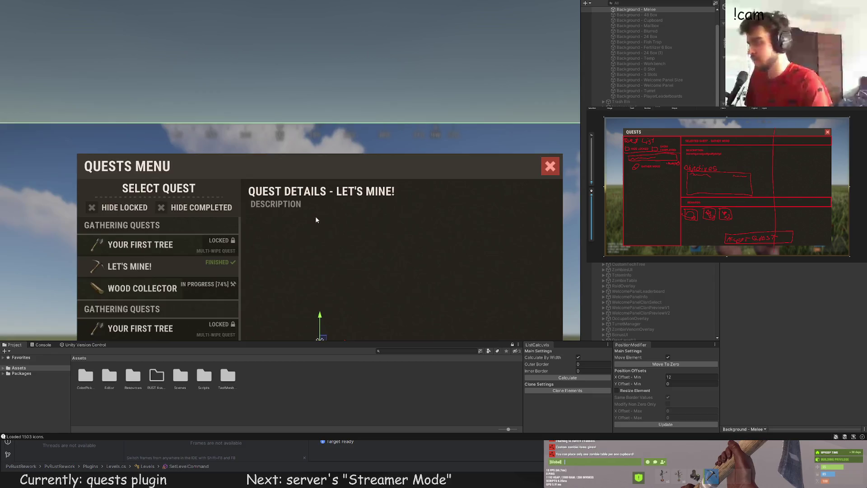
pyautogui.scroll(-2, 315, 221)
pyautogui.moveTo(310, 224); pyautogui.dragTo(319, 187)
pyautogui.click(323, 159)
pyautogui.scroll(5, 323, 141)
pyautogui.moveTo(328, 152); pyautogui.dragTo(328, 157)
pyautogui.click(328, 157)
pyautogui.scroll(-5, 318, 180)
pyautogui.moveTo(295, 185); pyautogui.dragTo(292, 179)
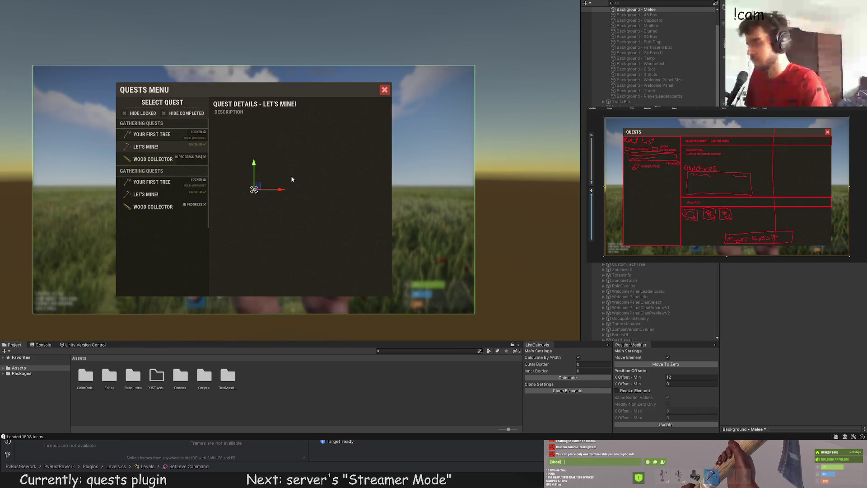
# Duplicate the DESCRIPTION text object with Ctrl+D to create a second label
pyautogui.press('f')
pyautogui.scroll(-5, 647, 271)
pyautogui.scroll(-3, 646, 271)
pyautogui.click(646, 332)
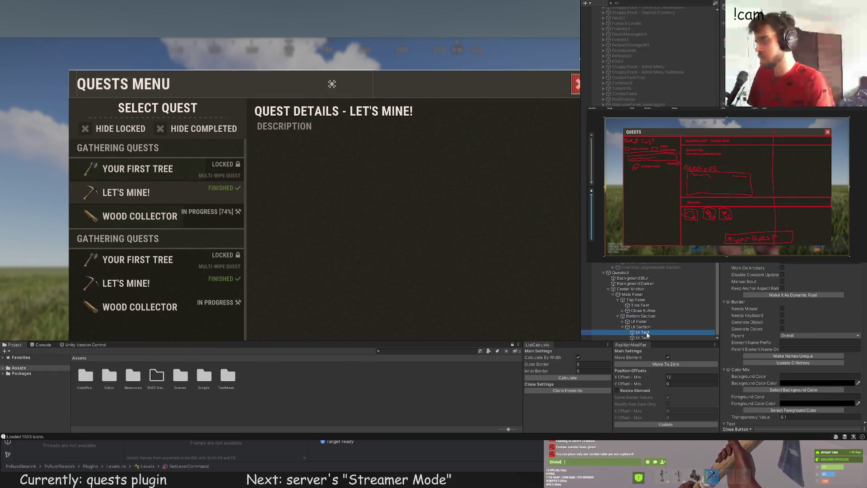
pyautogui.click(643, 337)
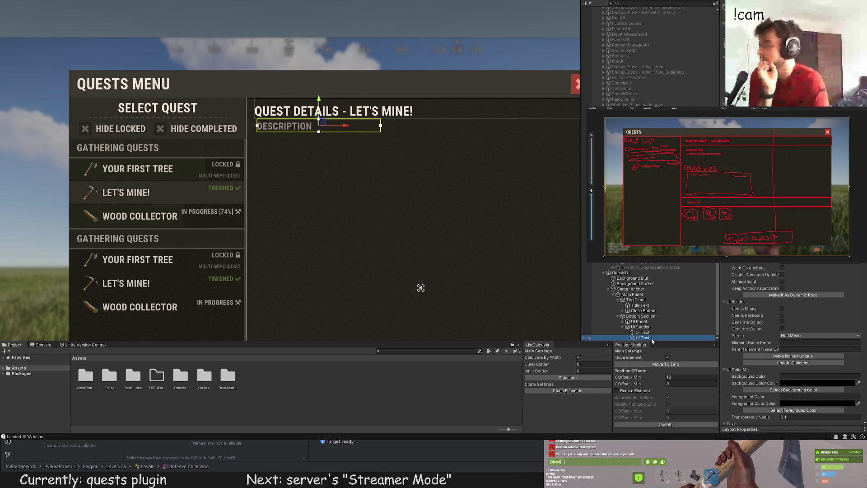
pyautogui.scroll(3, 402, 119)
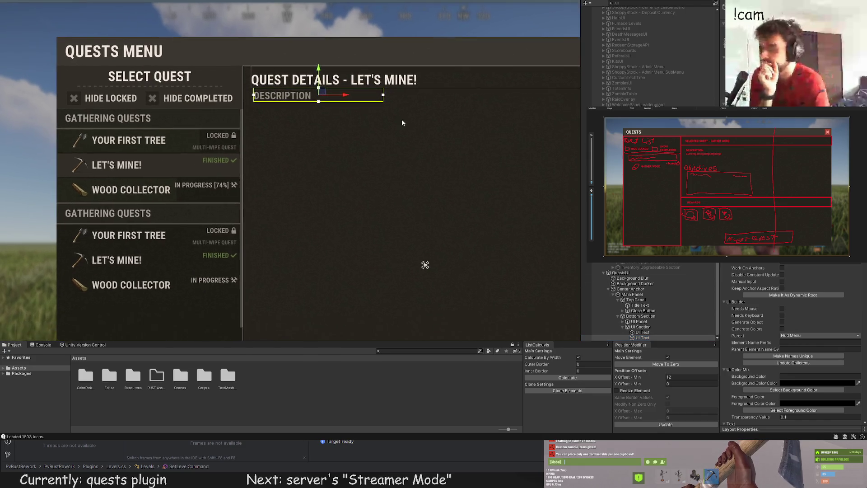
pyautogui.scroll(2, 286, 65)
pyautogui.hotkey('ctrl', 'd')
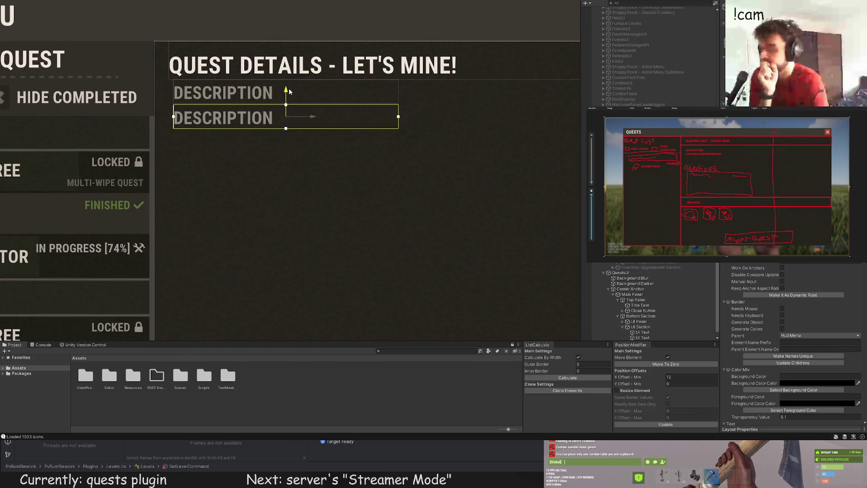
# Stretch the description body text into a tall box below the DESCRIPTION heading, at font size 13
pyautogui.press('t')
pyautogui.moveTo(399, 127); pyautogui.dragTo(561, 233)
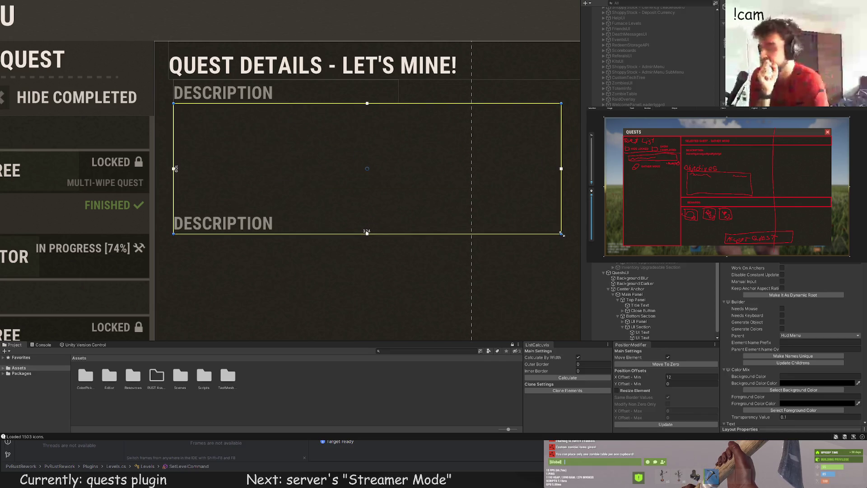
pyautogui.scroll(-8, 800, 288)
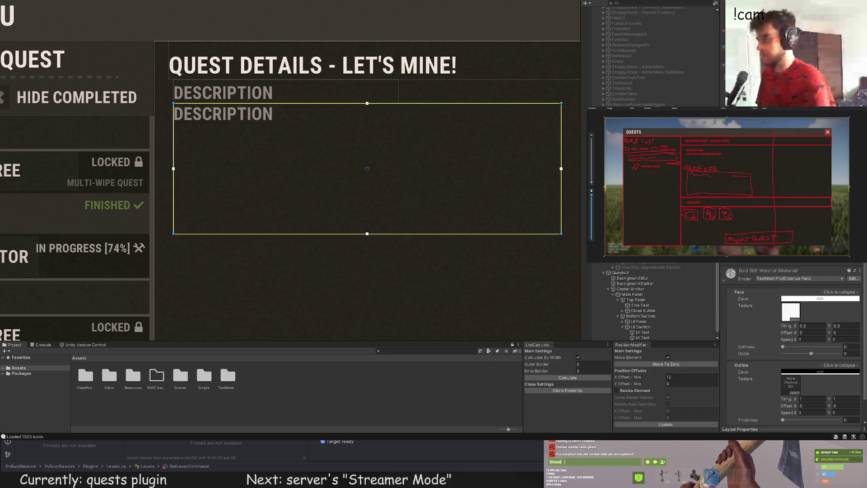
pyautogui.scroll(10, 792, 343)
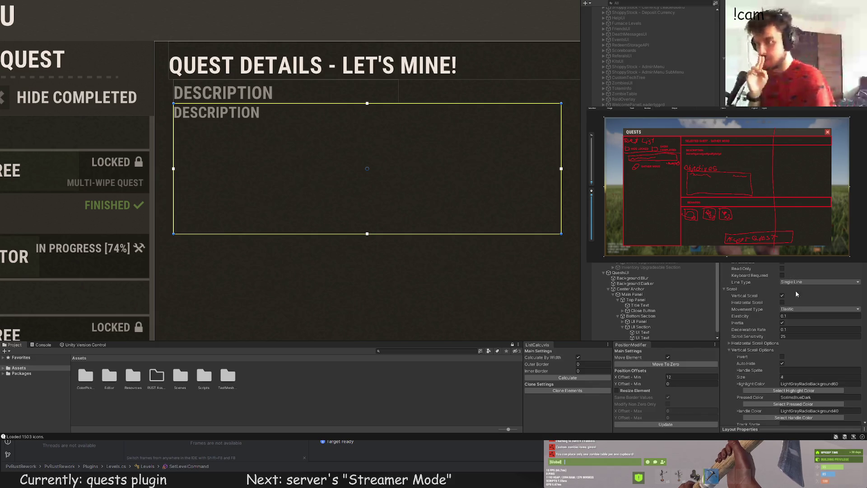
pyautogui.scroll(3, 796, 293)
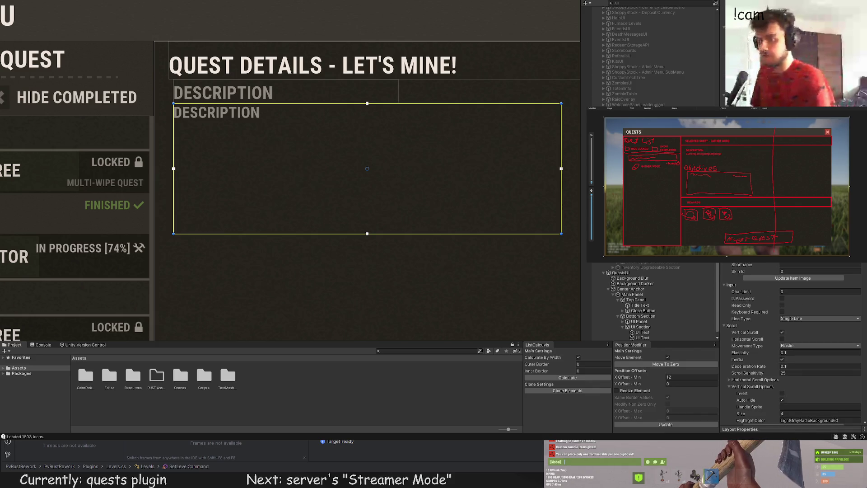
pyautogui.scroll(7, 792, 344)
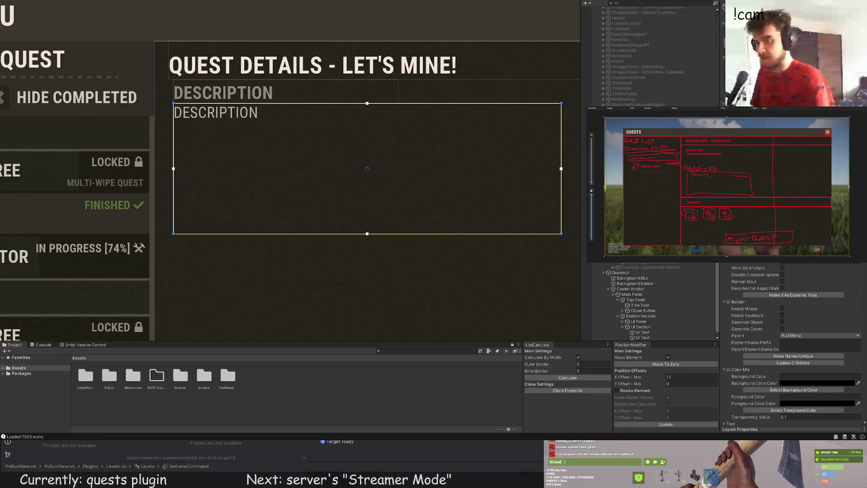
pyautogui.scroll(-10, 793, 343)
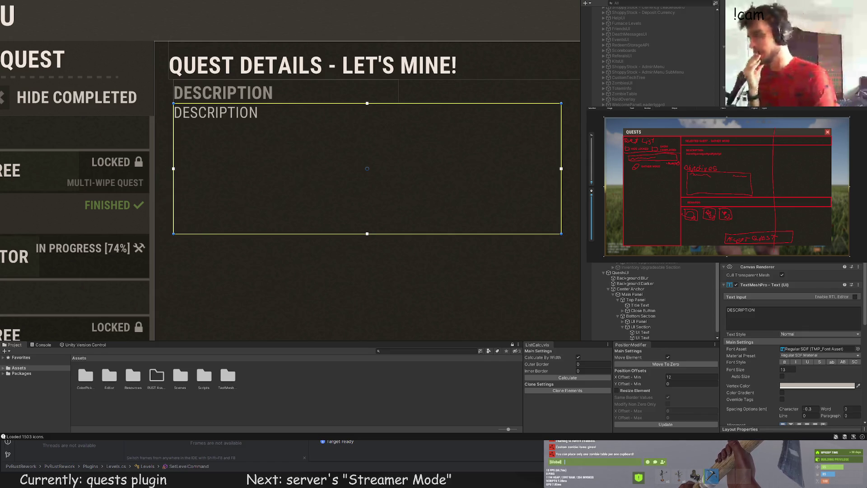
# Duplicate the description text, paste the hamster story into it and enable wrapping
pyautogui.scroll(-1, 462, 230)
pyautogui.hotkey('ctrl', 'd')
pyautogui.scroll(-3, 758, 270)
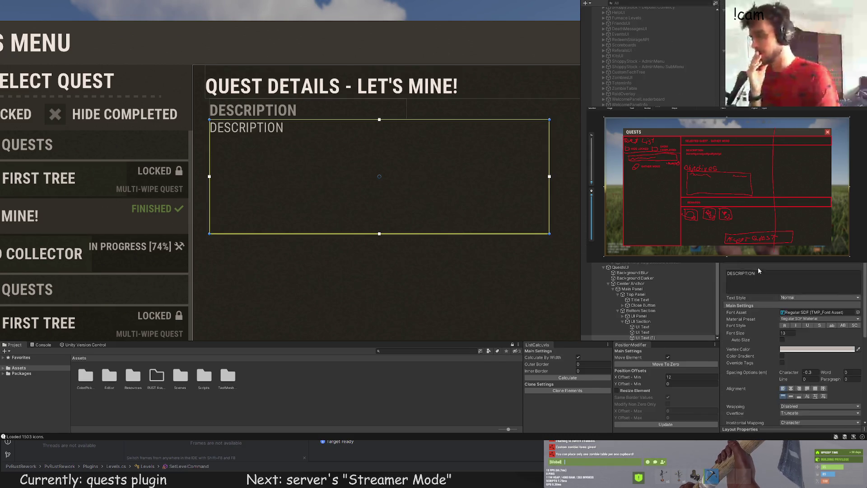
pyautogui.click(759, 270)
pyautogui.hotkey('ctrl', 'a')
pyautogui.hotkey('ctrl', 'v')
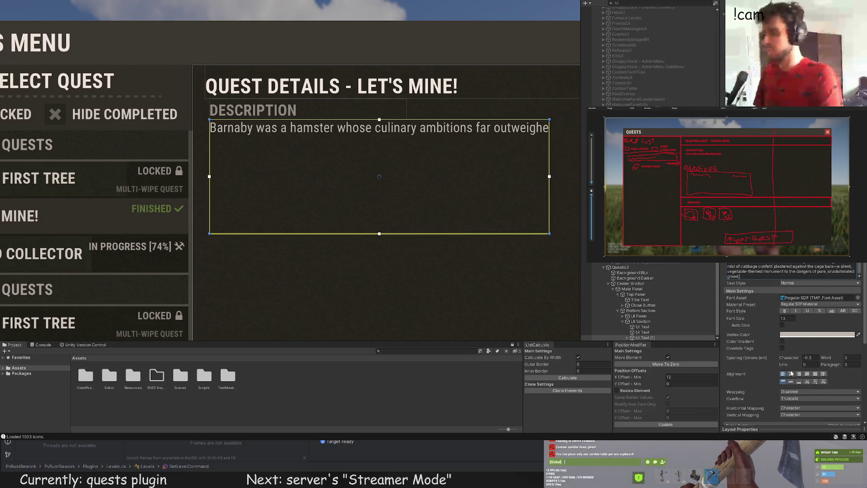
pyautogui.click(797, 392)
pyautogui.click(798, 408)
pyautogui.scroll(-2, 508, 289)
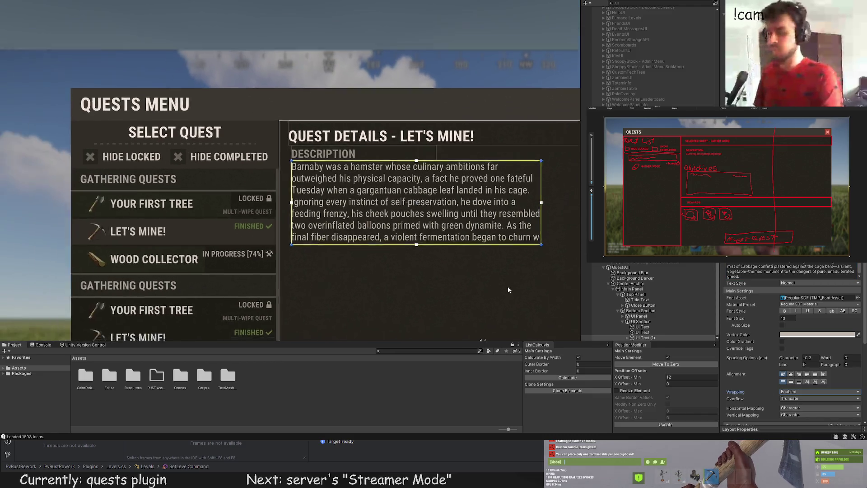
pyautogui.scroll(-1, 508, 289)
# Check how the wrapped hamster story sits by selecting and deselecting the text block
pyautogui.click(496, 299)
pyautogui.scroll(-3, 496, 298)
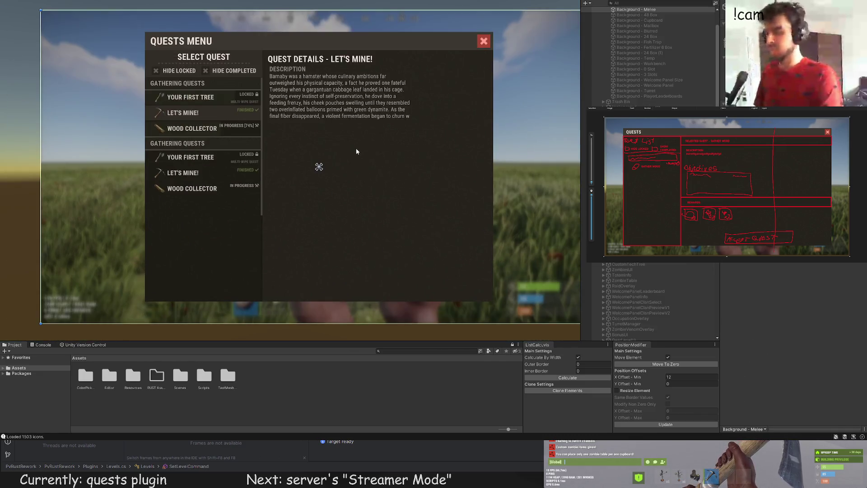
pyautogui.moveTo(356, 151); pyautogui.dragTo(343, 141)
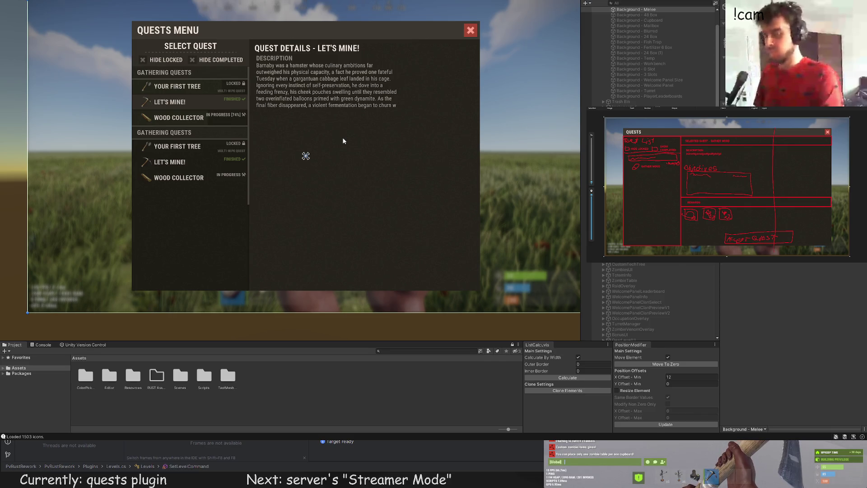
pyautogui.click(326, 86)
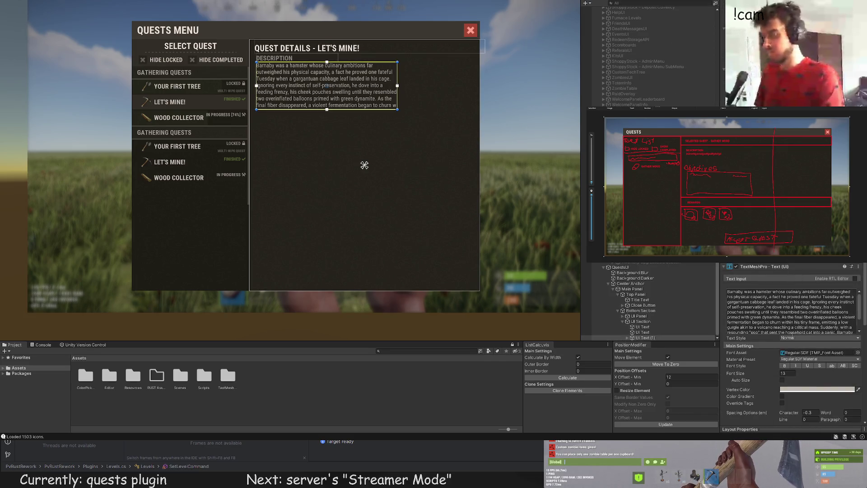
pyautogui.click(367, 224)
pyautogui.scroll(-1, 368, 226)
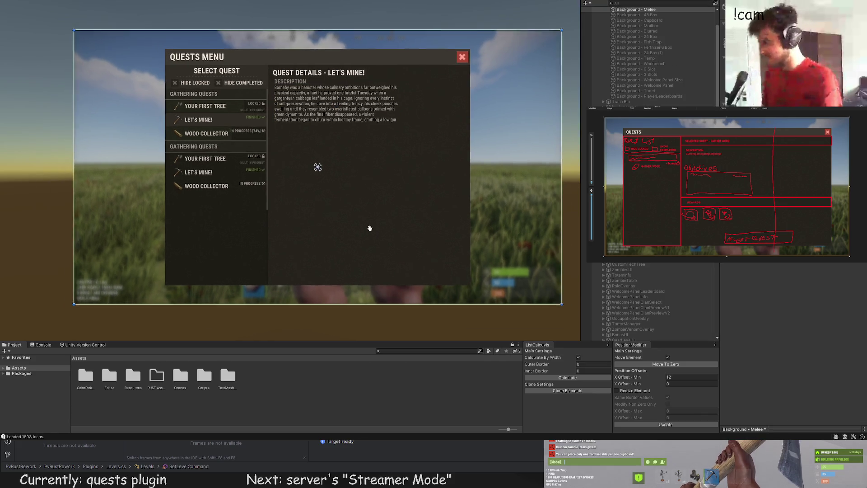
pyautogui.click(294, 97)
pyautogui.scroll(5, 276, 91)
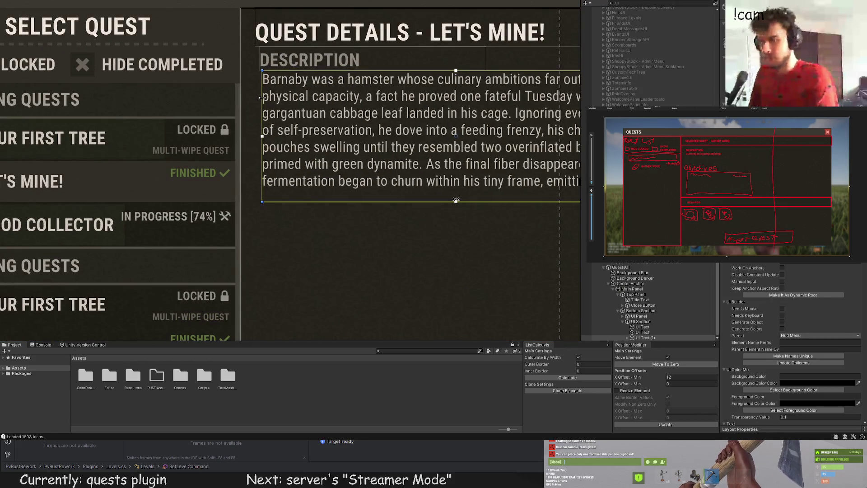
pyautogui.scroll(-5, 340, 254)
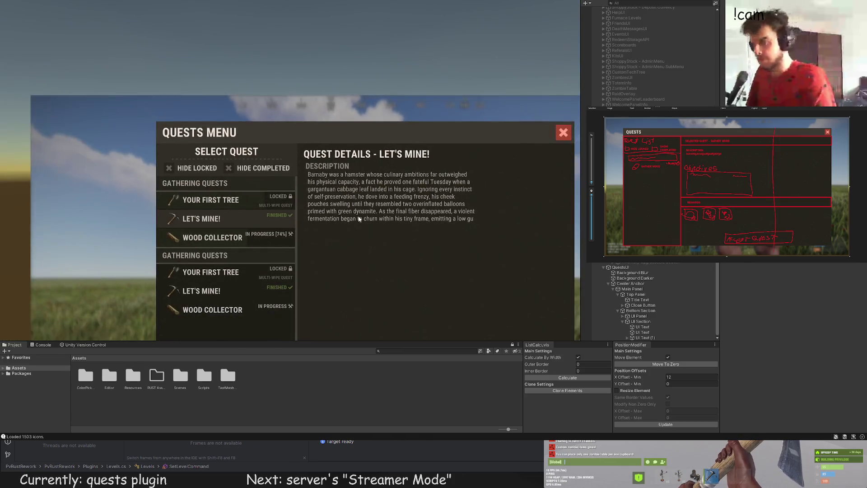
pyautogui.click(338, 199)
pyautogui.scroll(4, 329, 171)
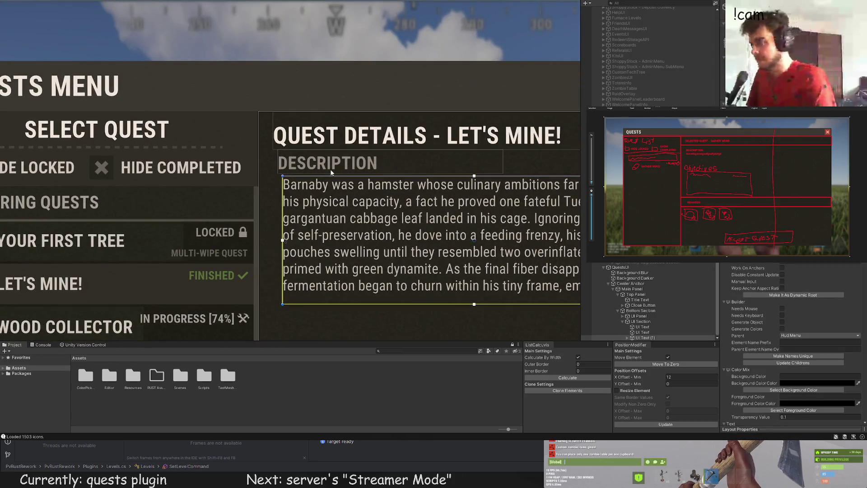
pyautogui.click(331, 172)
pyautogui.scroll(-5, 331, 176)
pyautogui.scroll(2, 328, 199)
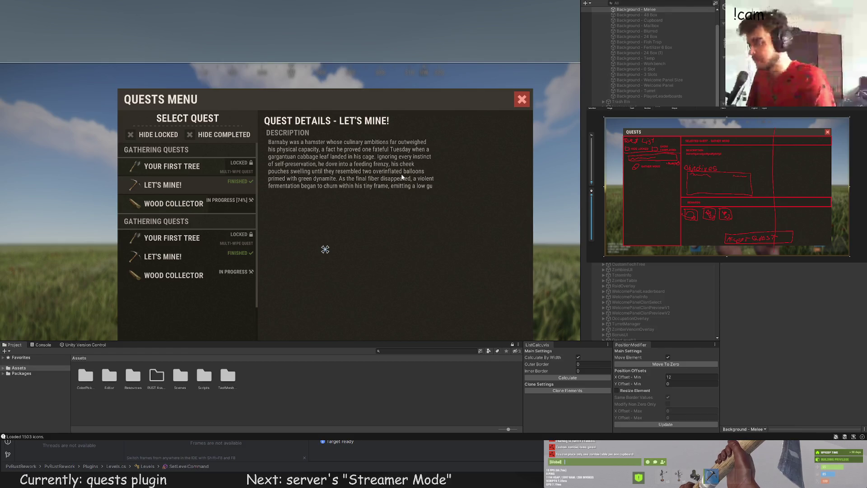
pyautogui.scroll(-2, 399, 177)
# Recentre the view on the quests menu and select QuestsUI to show its children
pyautogui.moveTo(386, 201); pyautogui.dragTo(375, 177)
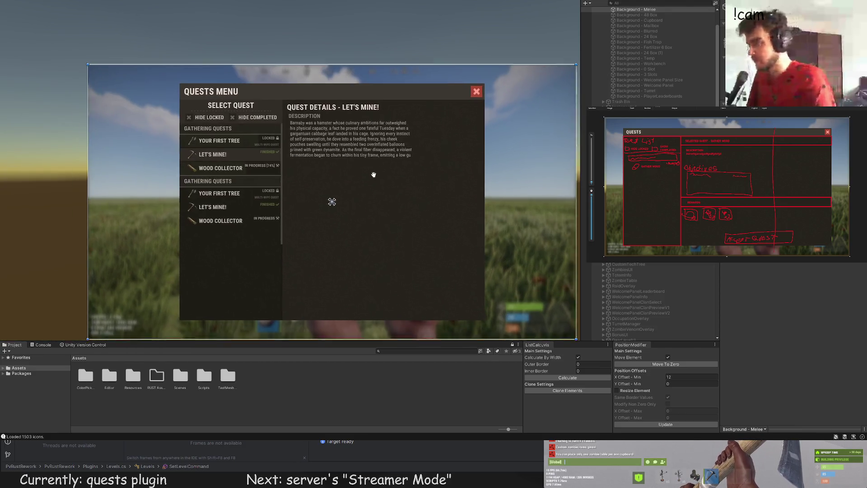
pyautogui.click(373, 177)
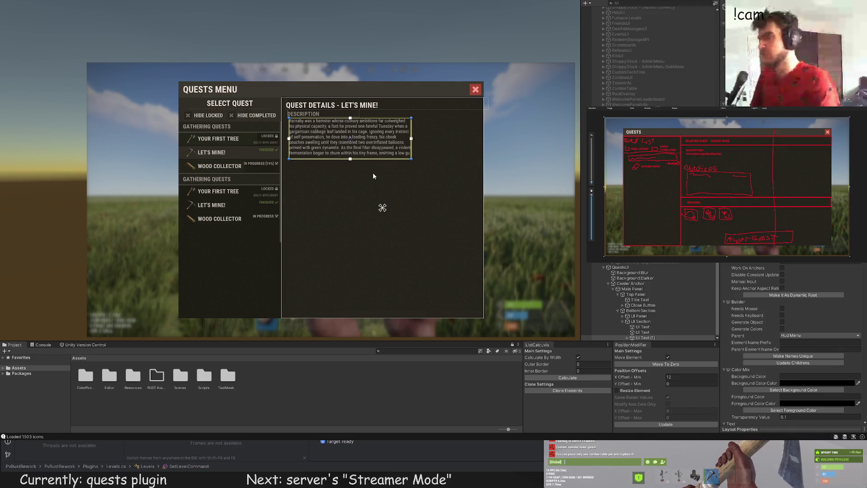
pyautogui.click(373, 175)
pyautogui.scroll(3, 370, 169)
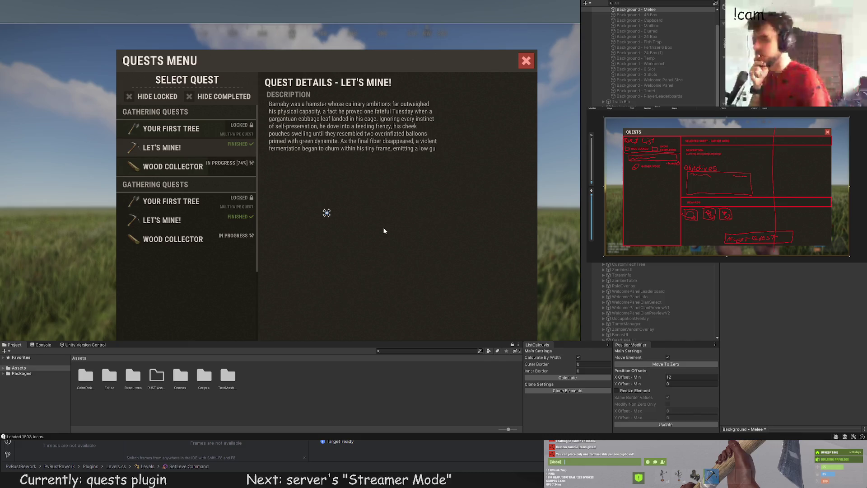
pyautogui.moveTo(384, 231); pyautogui.dragTo(376, 218)
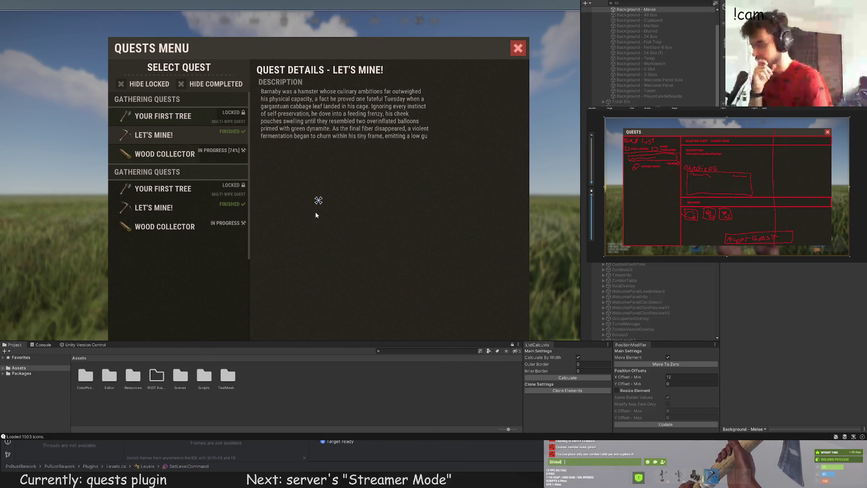
pyautogui.moveTo(316, 214)
pyautogui.mouseDown()
pyautogui.moveTo(315, 258)
pyautogui.moveTo(324, 248)
pyautogui.mouseUp()
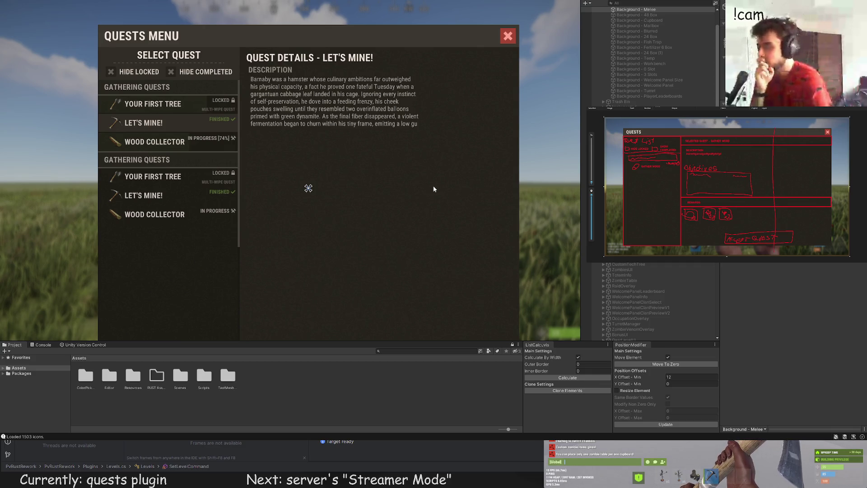
pyautogui.scroll(-5, 642, 275)
pyautogui.click(645, 317)
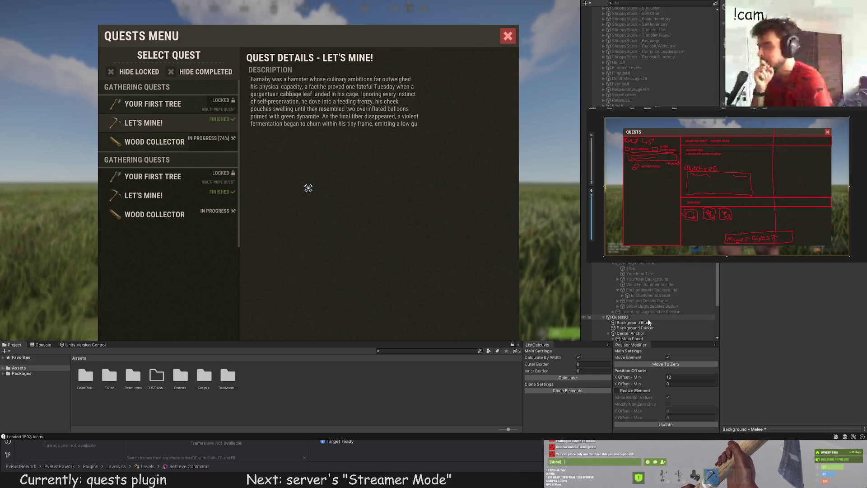
pyautogui.scroll(-3, 648, 322)
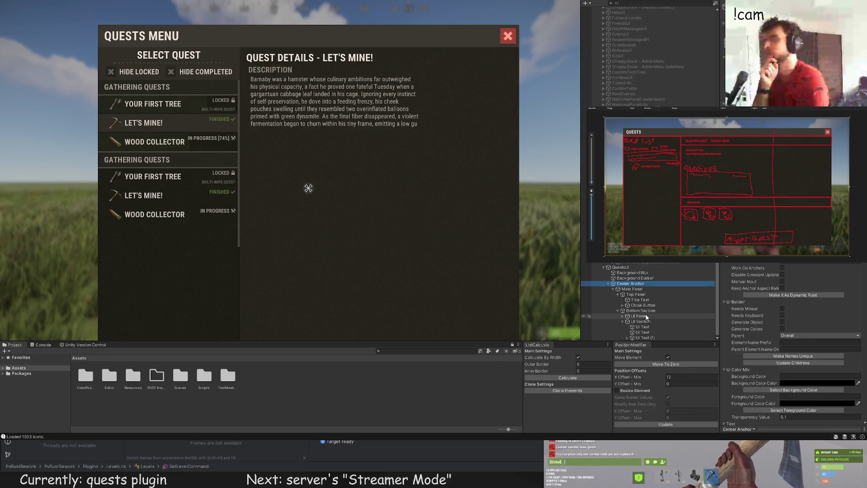
# Duplicate the description heading and text, move the copies below the originals, and select the new heading
pyautogui.click(647, 321)
pyautogui.click(644, 332)
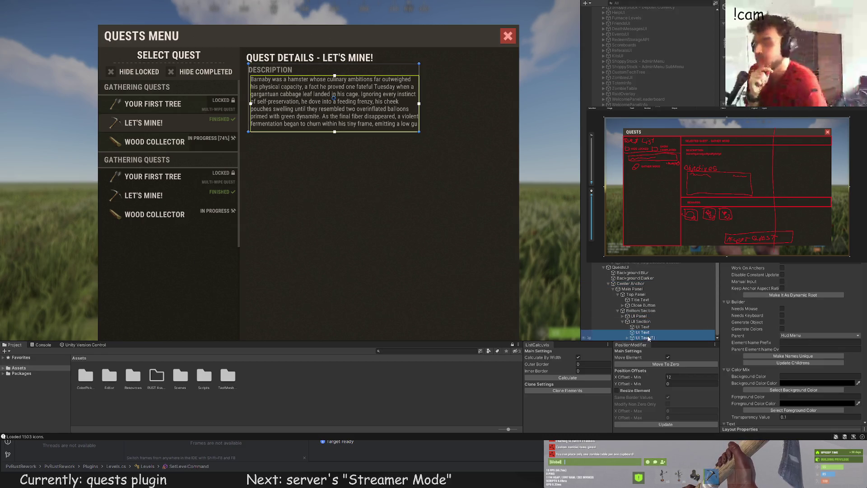
pyautogui.hotkey('ctrl', 'd')
pyautogui.hotkey('ctrl', 'd')
pyautogui.press('w')
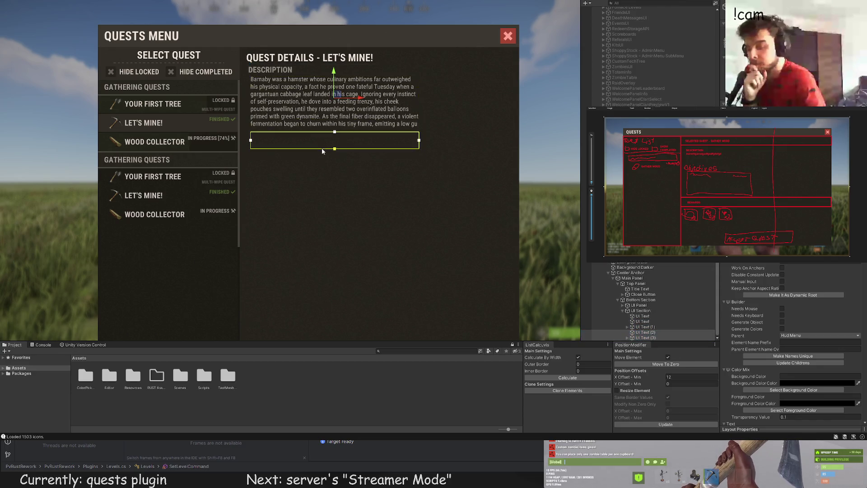
pyautogui.moveTo(338, 65); pyautogui.dragTo(334, 150)
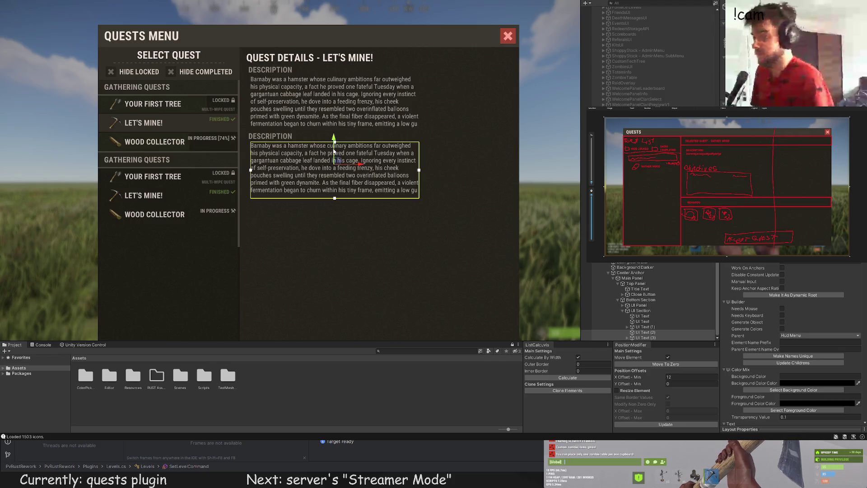
pyautogui.scroll(-2, 393, 226)
pyautogui.moveTo(410, 242); pyautogui.dragTo(391, 199)
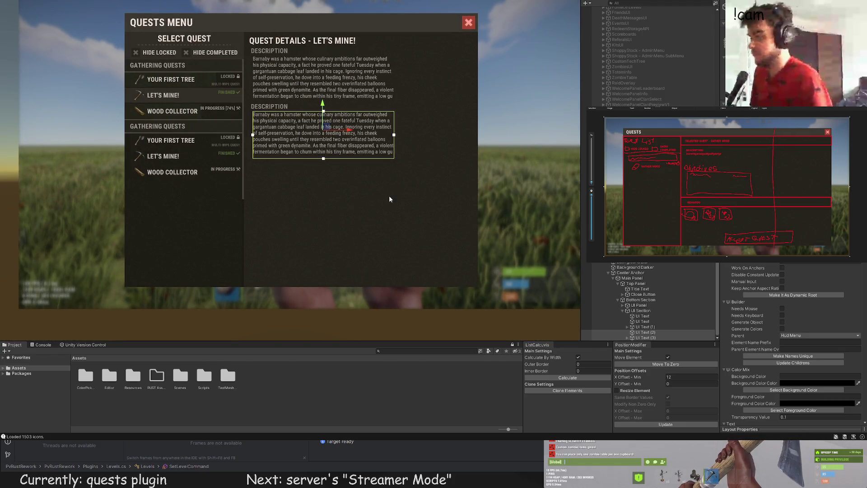
pyautogui.click(359, 157)
pyautogui.scroll(-10, 809, 347)
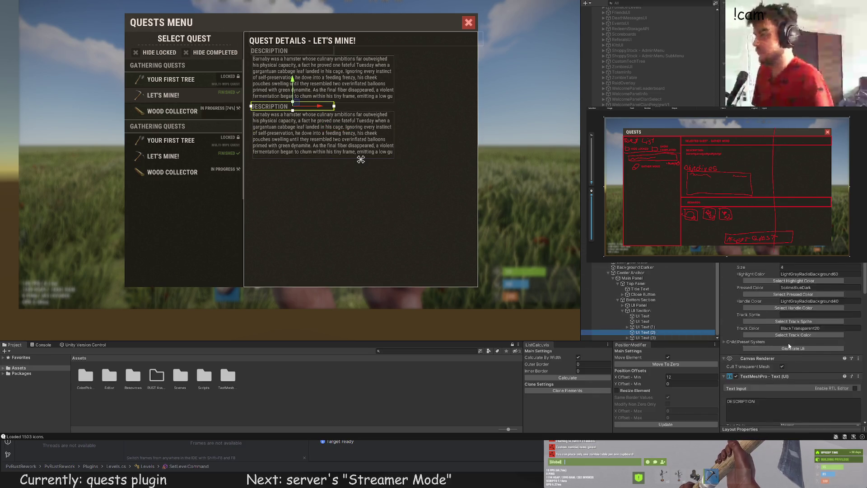
pyautogui.click(744, 355)
# Retype the second heading as 'QUEST OBJECTIVES'
pyautogui.hotkey('ctrl', 'a')
pyautogui.write('Q')
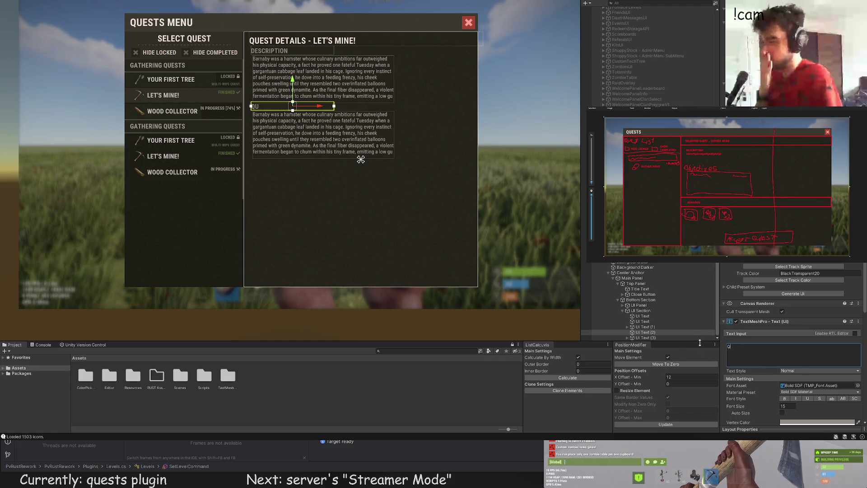
pyautogui.write('UEST OBJECTIVES')
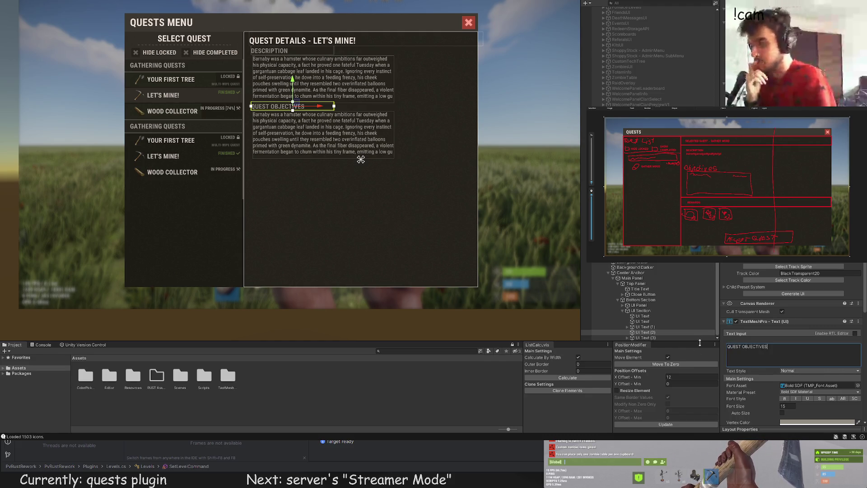
pyautogui.click(367, 241)
pyautogui.scroll(-3, 363, 230)
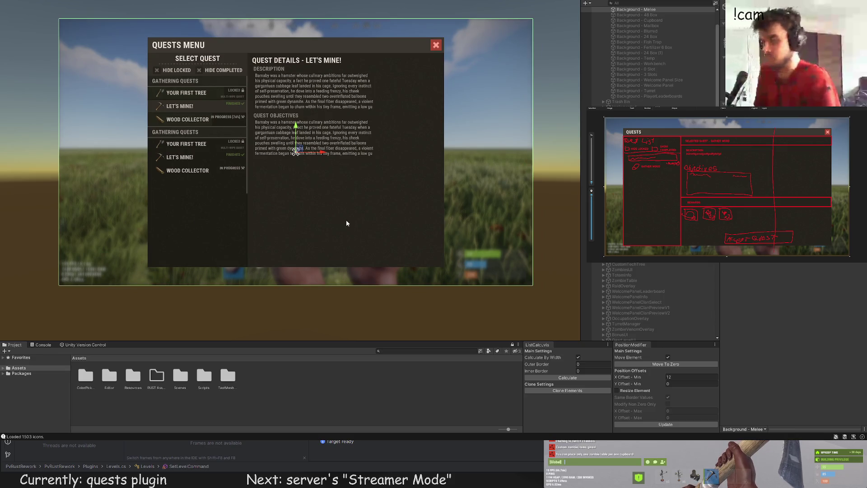
pyautogui.hotkey('ctrl', 'z')
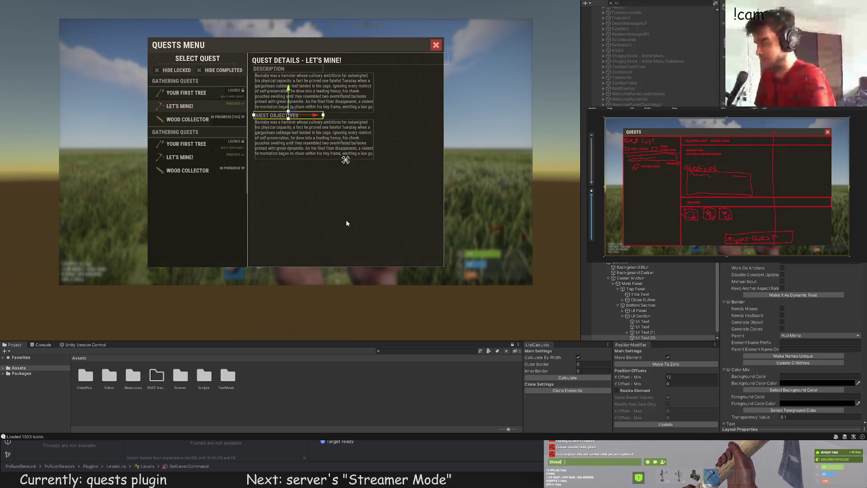
pyautogui.scroll(6, 293, 231)
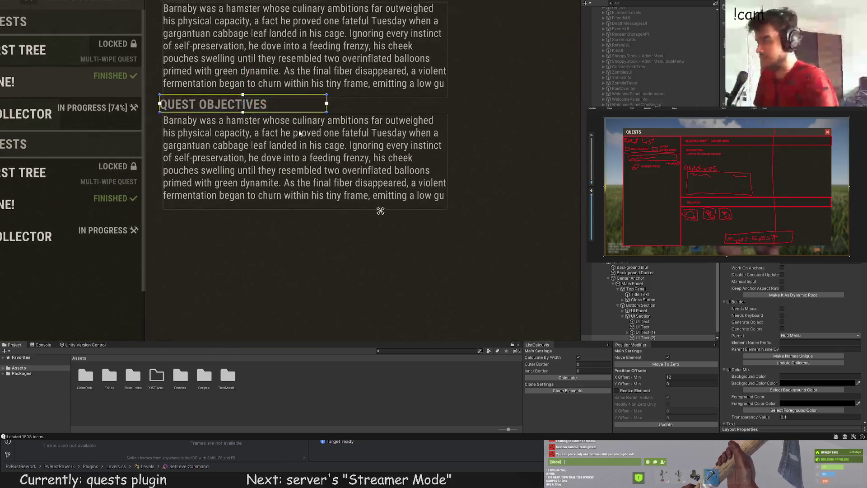
pyautogui.scroll(2, 293, 138)
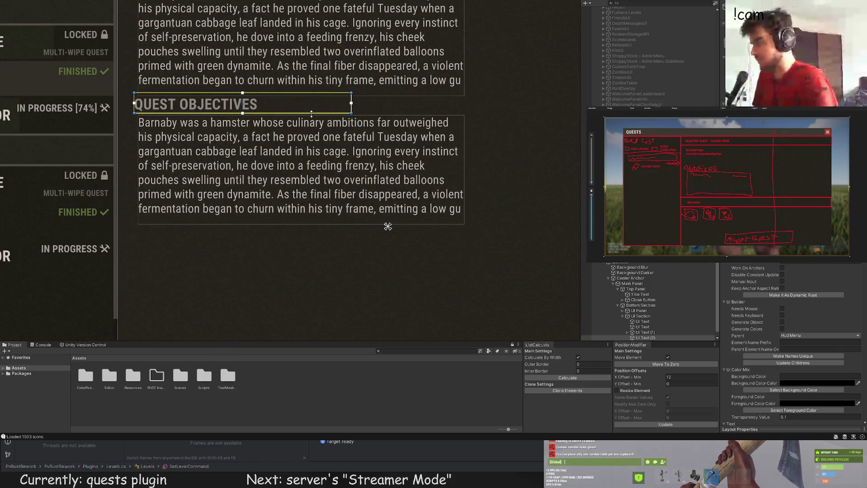
# Make the QUEST OBJECTIVES box taller and lower the heading a few pixels
pyautogui.moveTo(311, 113); pyautogui.dragTo(312, 119)
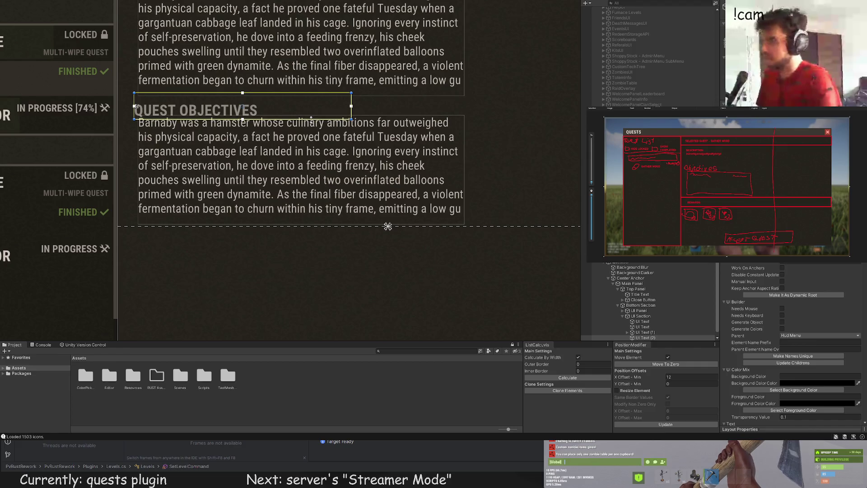
pyautogui.scroll(-3, 776, 324)
pyautogui.scroll(-5, 776, 324)
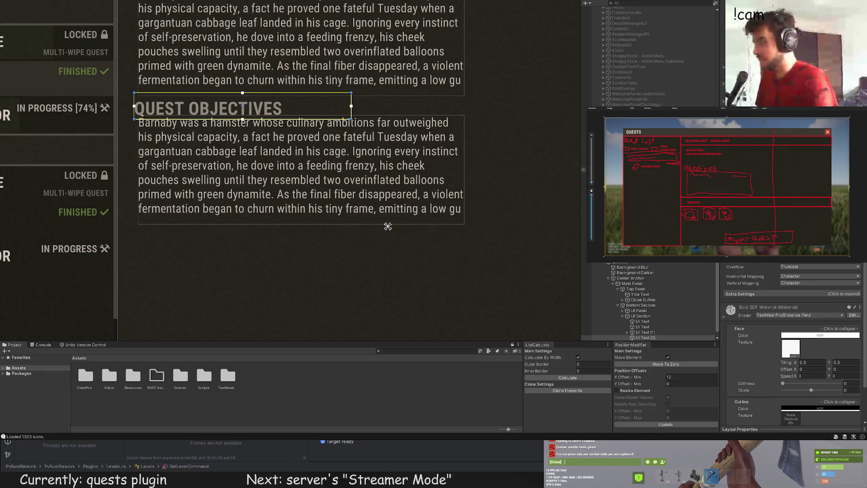
pyautogui.click(248, 200)
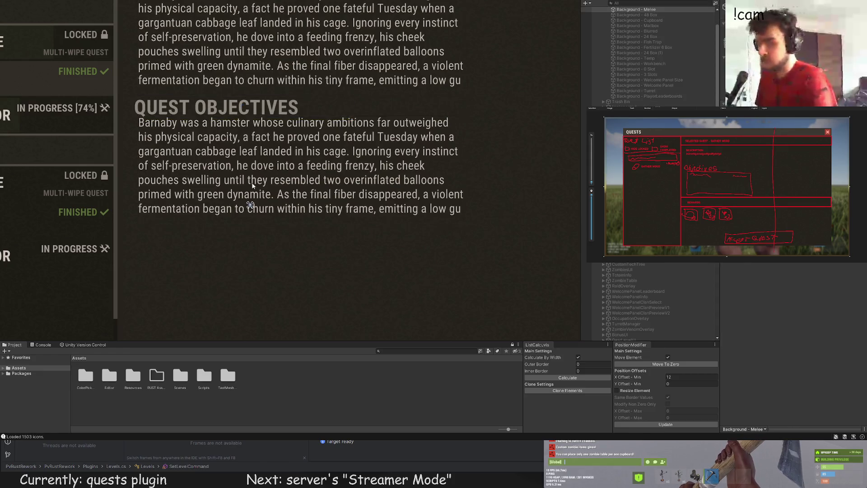
pyautogui.scroll(-5, 247, 206)
pyautogui.click(236, 163)
pyautogui.scroll(3, 235, 161)
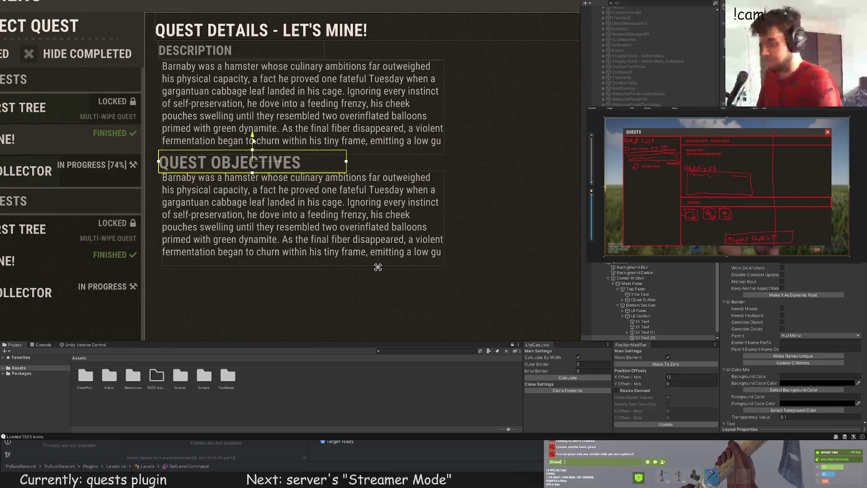
pyautogui.moveTo(252, 136); pyautogui.dragTo(252, 139)
pyautogui.click(261, 135)
pyautogui.scroll(-3, 260, 135)
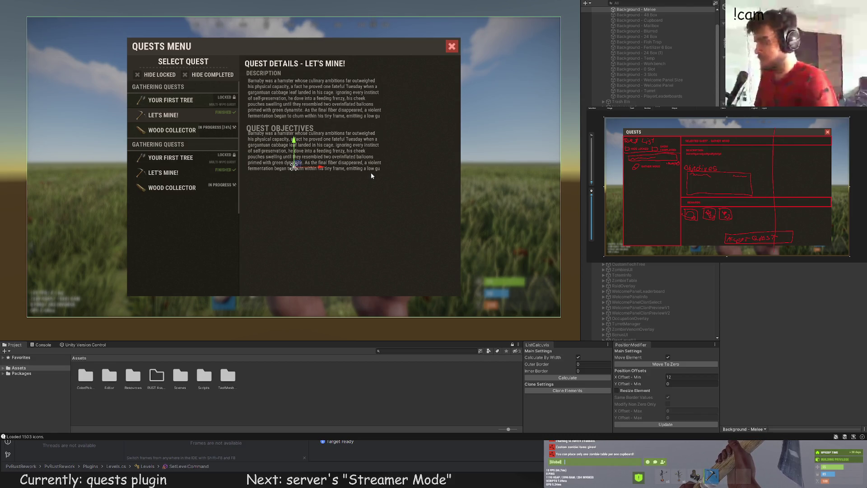
pyautogui.moveTo(384, 161)
pyautogui.mouseDown()
pyautogui.moveTo(381, 186)
pyautogui.moveTo(343, 195)
pyautogui.mouseUp()
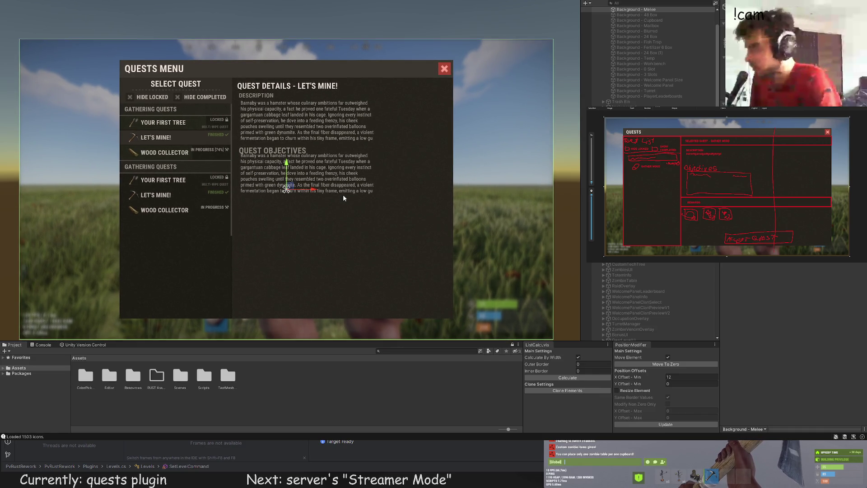
# Select the paragraph and QUEST OBJECTIVES heading in the Hierarchy to pick out the placeholder paragraph
pyautogui.click(343, 196)
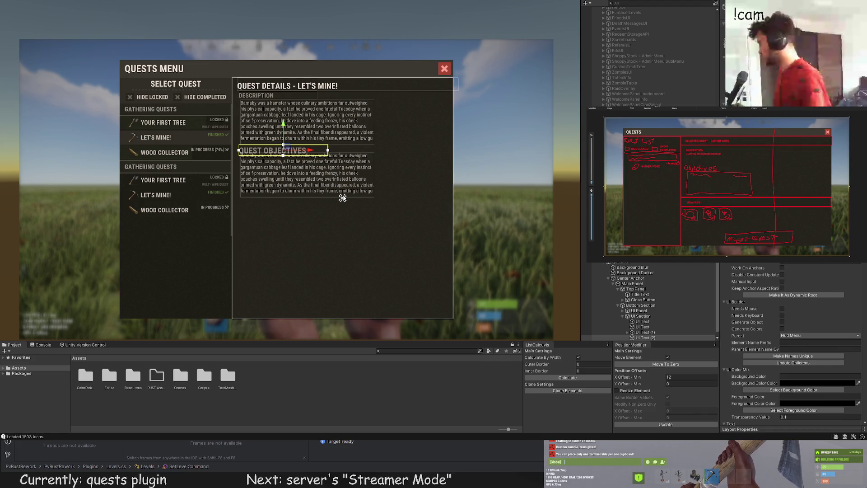
pyautogui.scroll(-1, 632, 317)
pyautogui.click(610, 338)
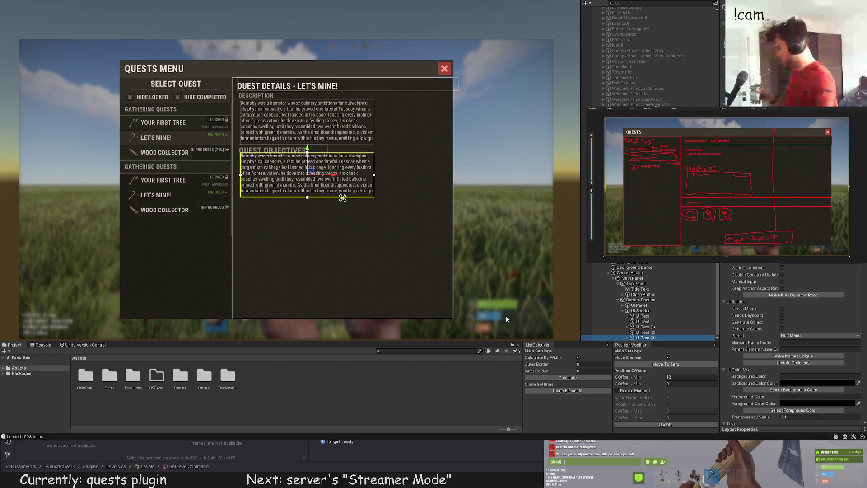
pyautogui.scroll(2, 340, 223)
pyautogui.scroll(1, 603, 267)
pyautogui.click(650, 333)
pyautogui.click(641, 337)
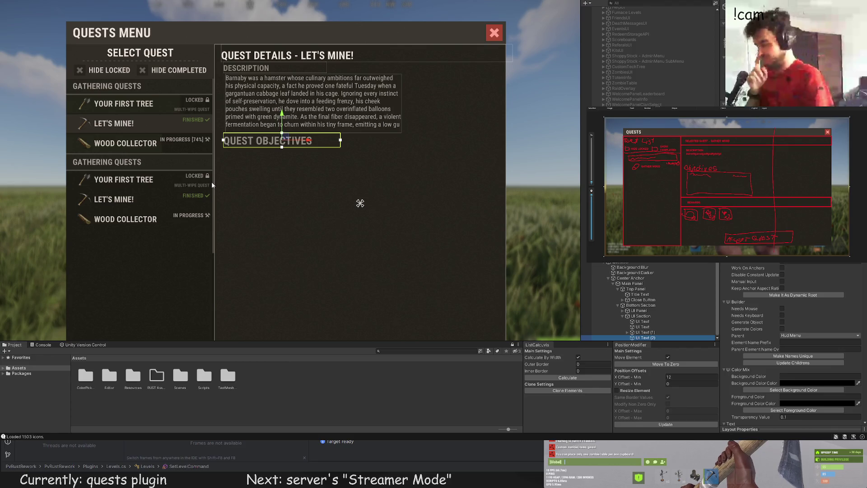
pyautogui.scroll(-1, 365, 200)
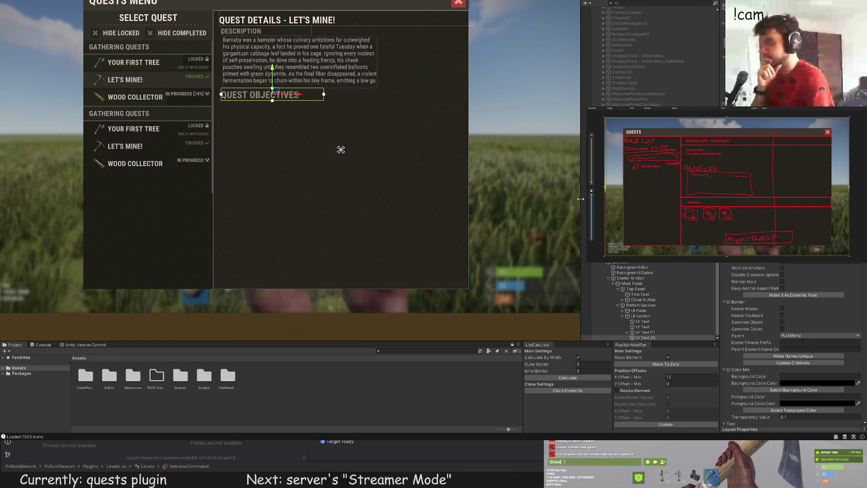
pyautogui.click(647, 333)
pyautogui.click(646, 337)
pyautogui.scroll(-2, 361, 176)
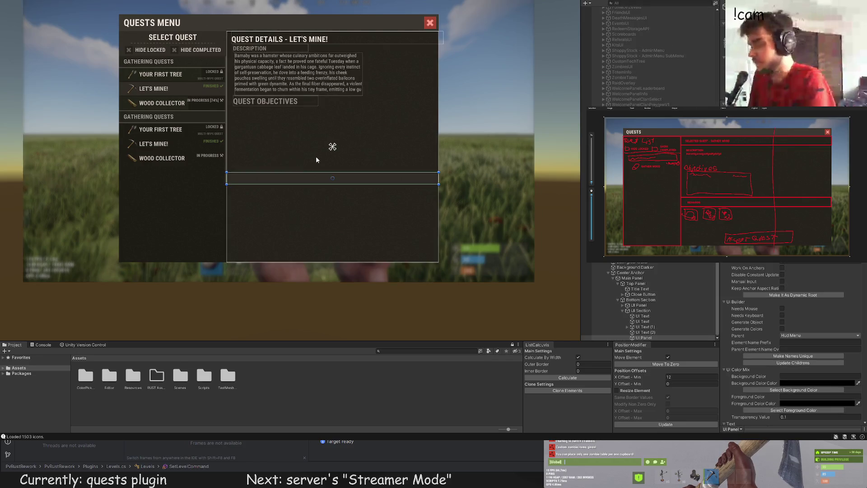
# Nudge the band up, fit the new text to it, apply the 12 left offset and left-align it
pyautogui.scroll(1, 315, 156)
pyautogui.click(333, 156)
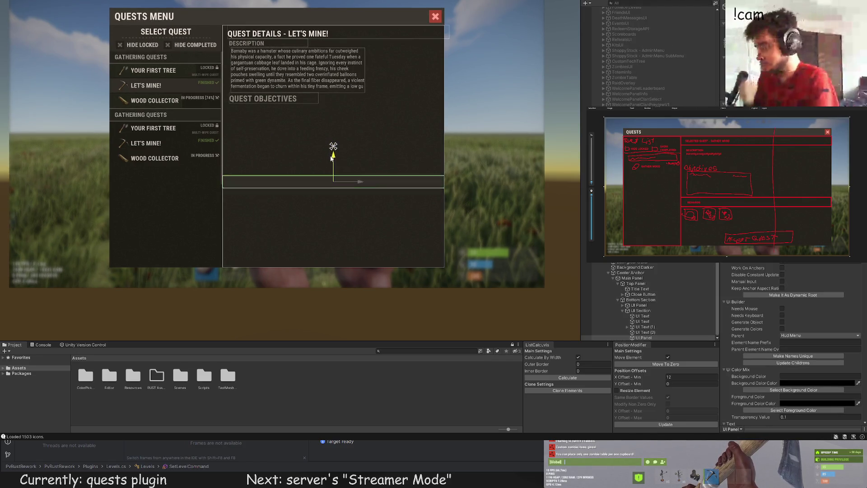
pyautogui.scroll(2, 307, 157)
pyautogui.scroll(2, 304, 161)
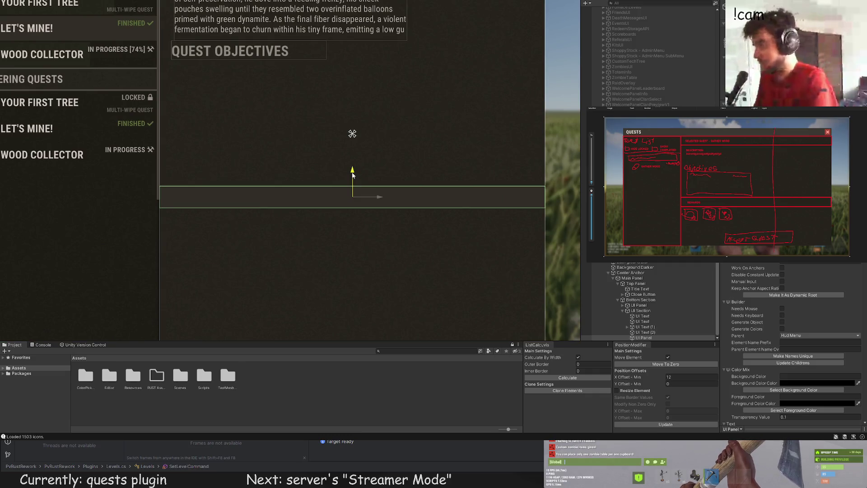
pyautogui.moveTo(352, 172); pyautogui.dragTo(353, 171)
pyautogui.scroll(-3, 353, 174)
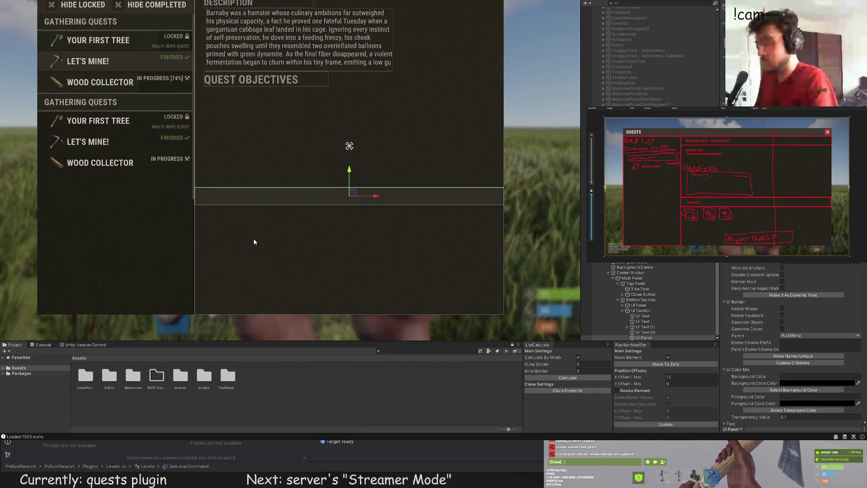
pyautogui.scroll(2, 247, 241)
pyautogui.scroll(2, 390, 211)
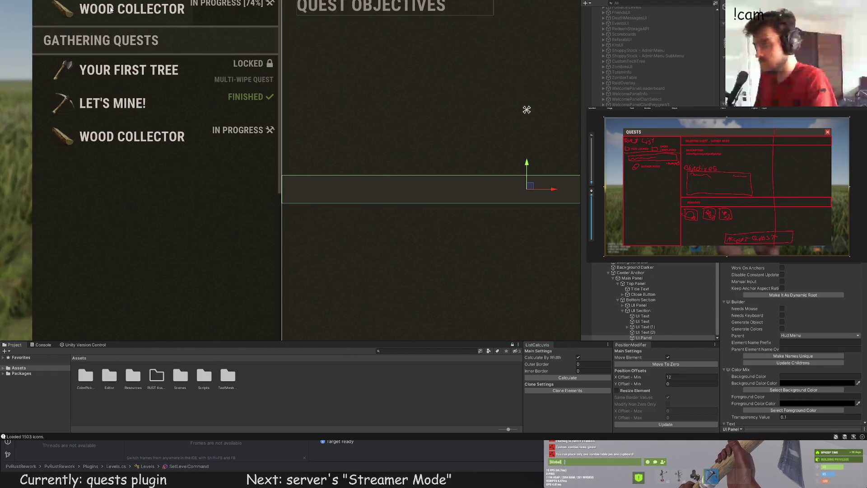
pyautogui.scroll(4, 317, 181)
pyautogui.moveTo(292, 141); pyautogui.dragTo(292, 172)
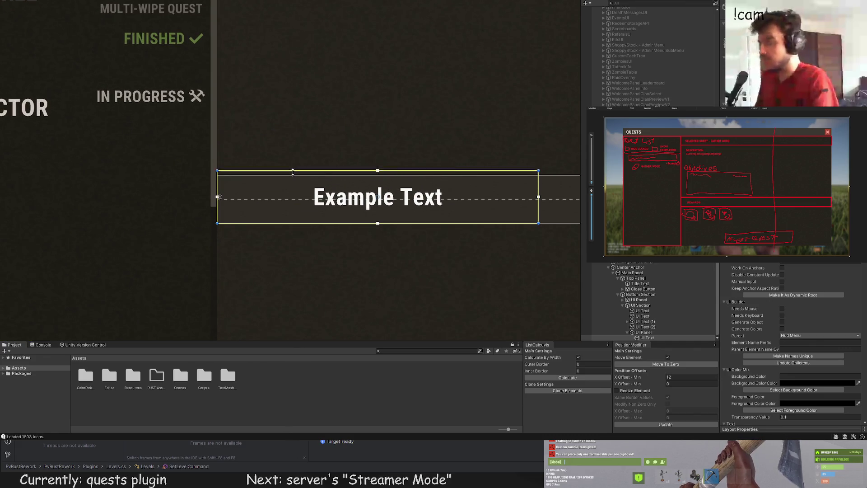
pyautogui.click(664, 424)
pyautogui.scroll(-10, 790, 344)
pyautogui.click(784, 267)
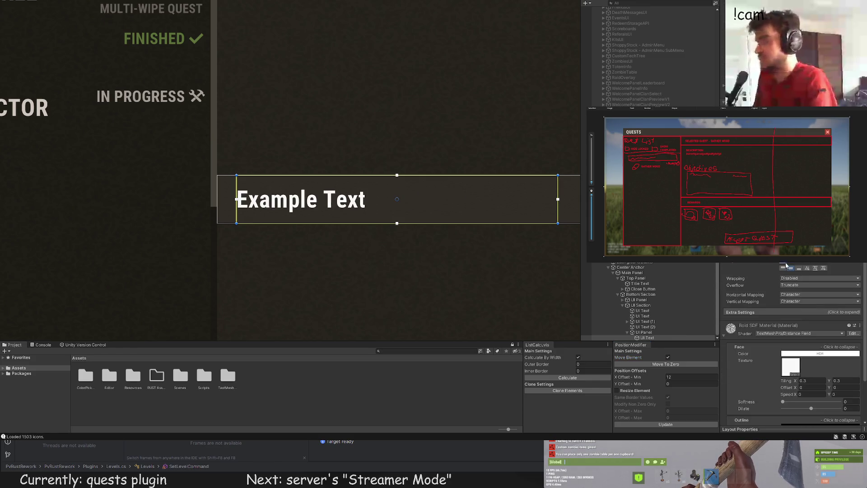
# Label the text 'QUEST COMPLETE REWARDS' and widen its box across the full band
pyautogui.hotkey('ctrl', 'a')
pyautogui.write('REWQAA')
pyautogui.press('BackSpace')
pyautogui.press('BackSpace')
pyautogui.press('BackSpace')
pyautogui.write('ARD')
pyautogui.press('BackSpace')
pyautogui.press('BackSpace')
pyautogui.press('BackSpace')
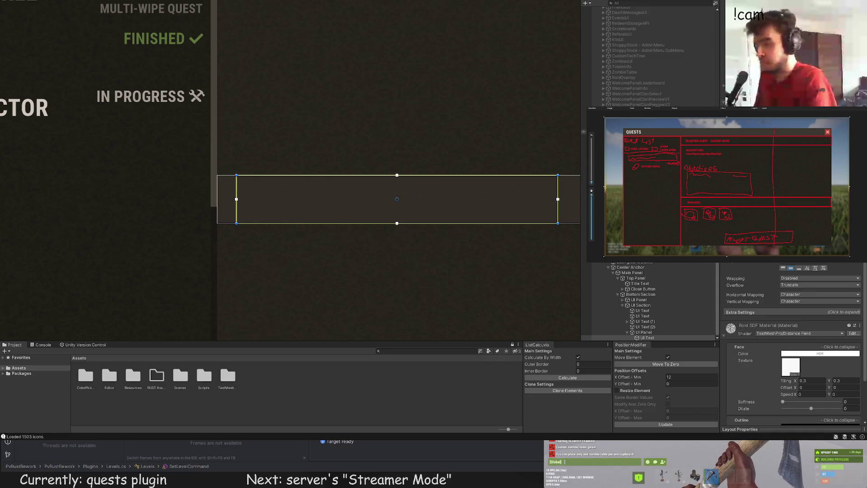
pyautogui.write('QUEST COMP')
pyautogui.write('LETE REWARDSD')
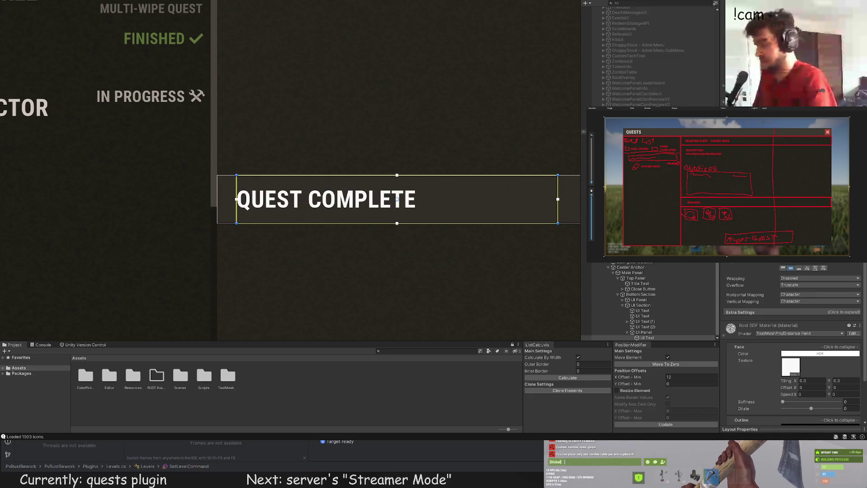
pyautogui.press('BackSpace')
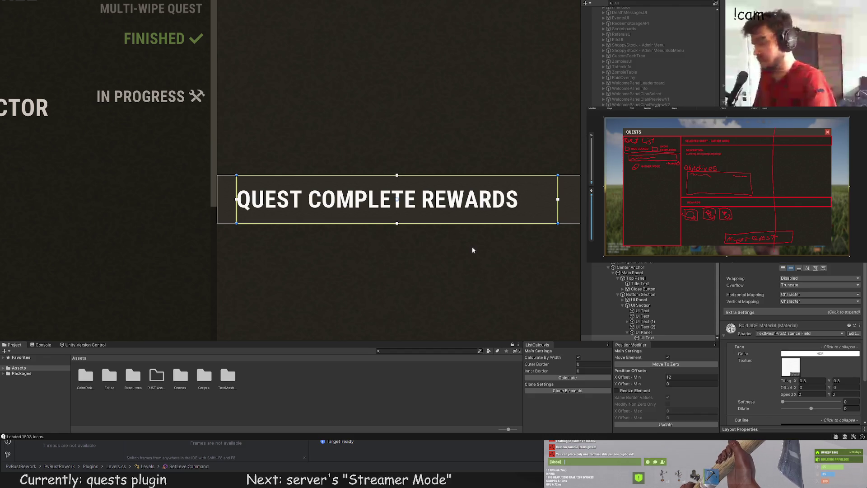
pyautogui.scroll(-3, 381, 319)
pyautogui.moveTo(284, 225); pyautogui.dragTo(547, 229)
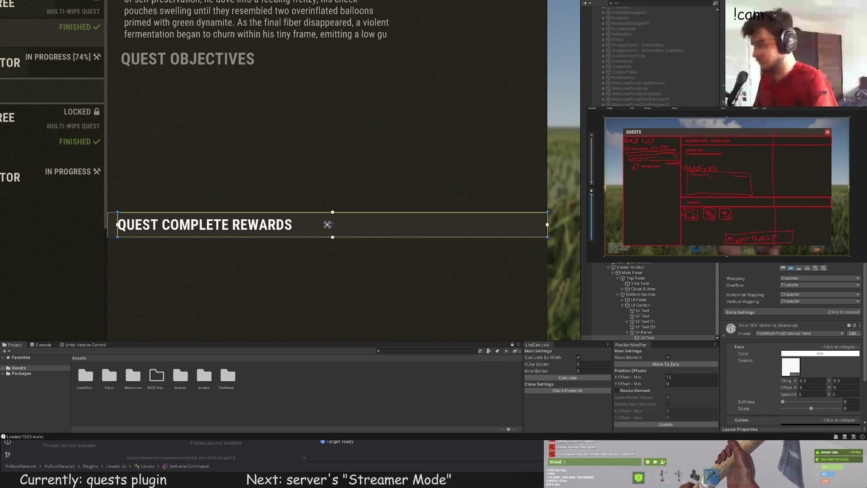
pyautogui.scroll(10, 793, 343)
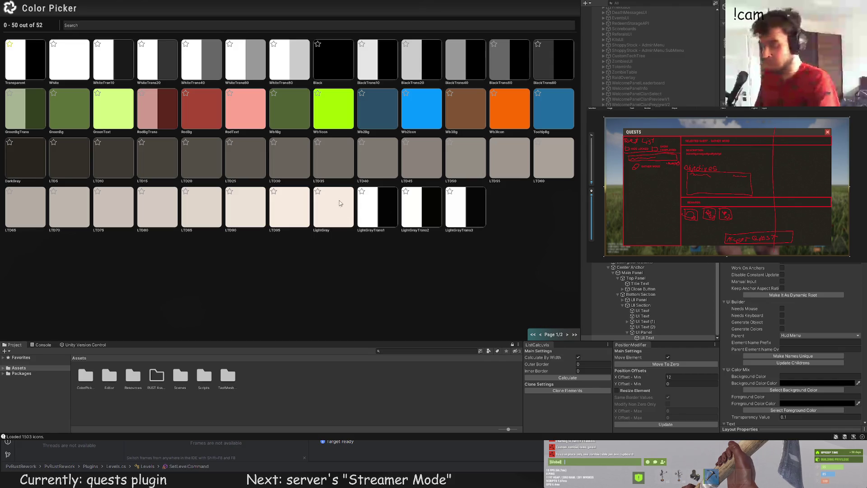
pyautogui.click(559, 184)
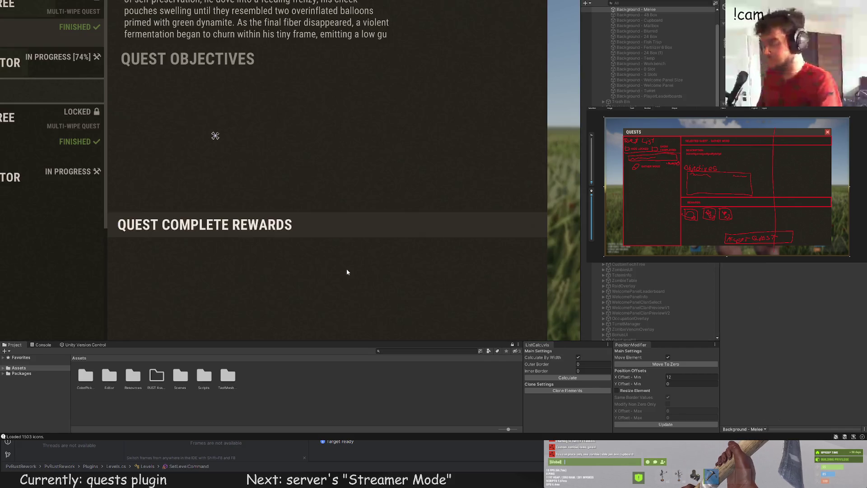
# Step through the details section's Hierarchy children and select the rewards band panel
pyautogui.scroll(-5, 342, 266)
pyautogui.scroll(-5, 342, 267)
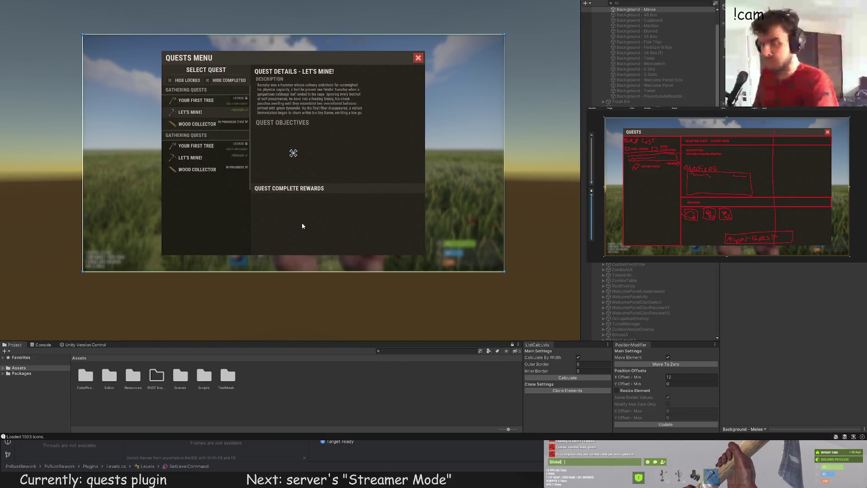
pyautogui.scroll(-1, 301, 233)
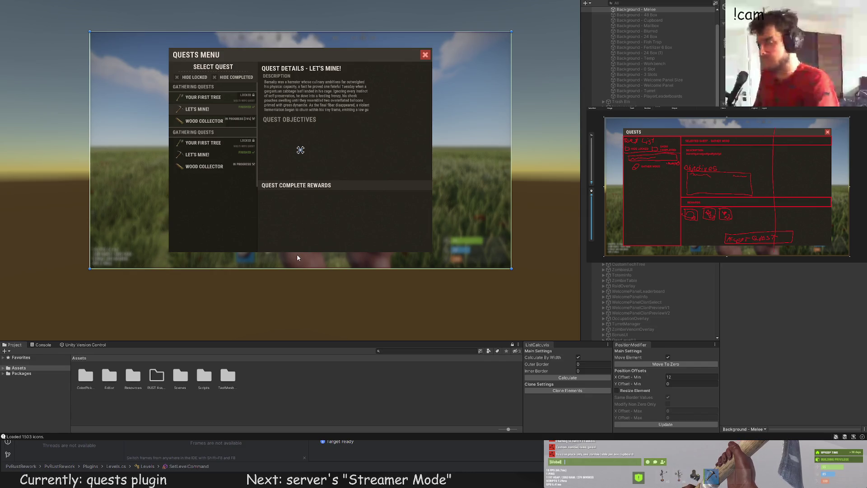
pyautogui.scroll(3, 316, 227)
pyautogui.scroll(5, 626, 275)
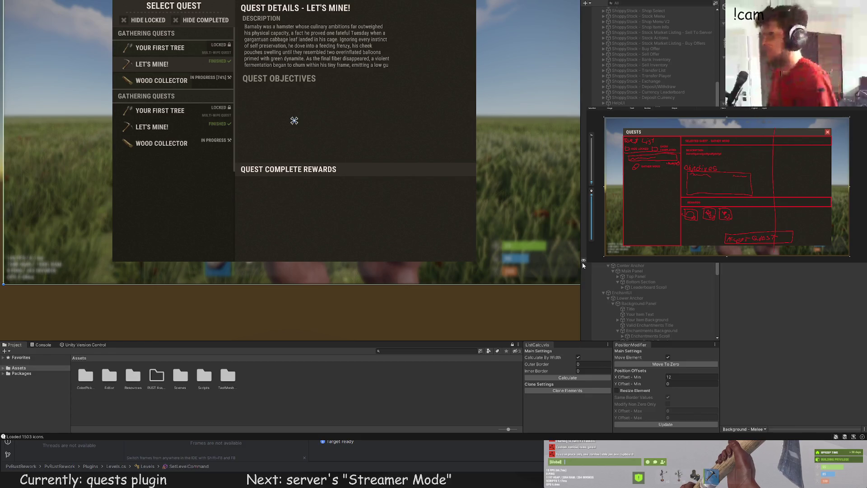
pyautogui.scroll(3, 678, 292)
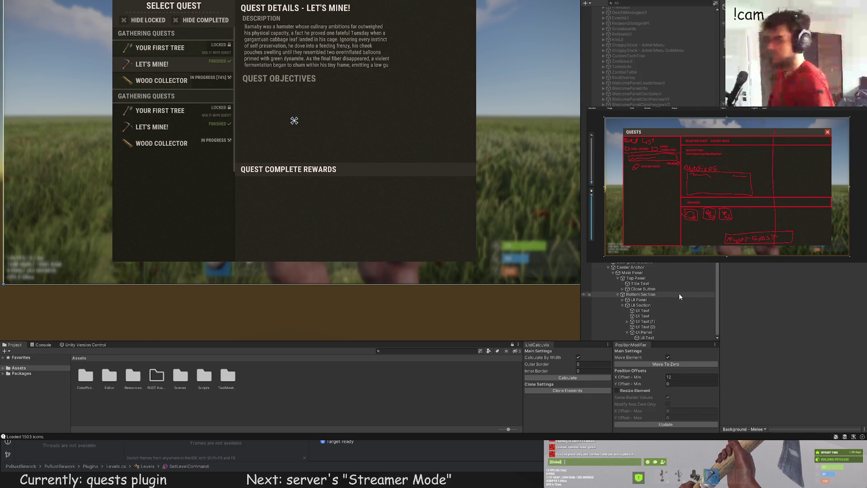
pyautogui.click(658, 316)
pyautogui.click(657, 321)
pyautogui.click(657, 326)
pyautogui.click(657, 332)
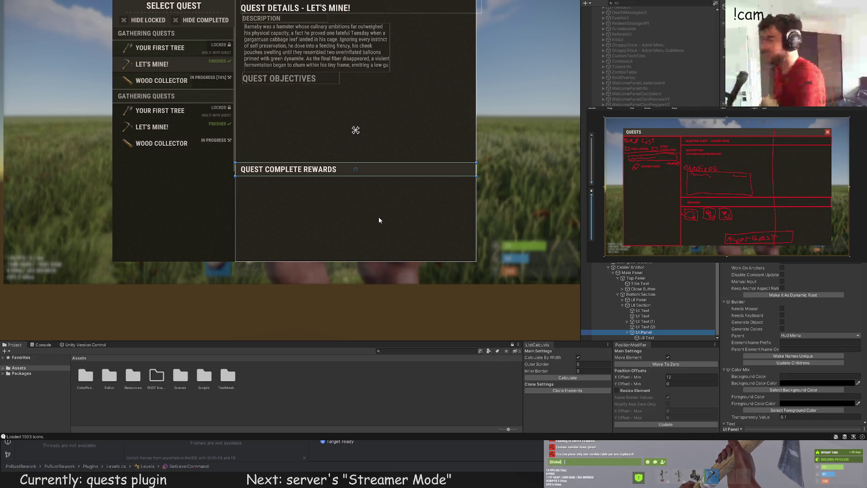
pyautogui.scroll(3, 412, 213)
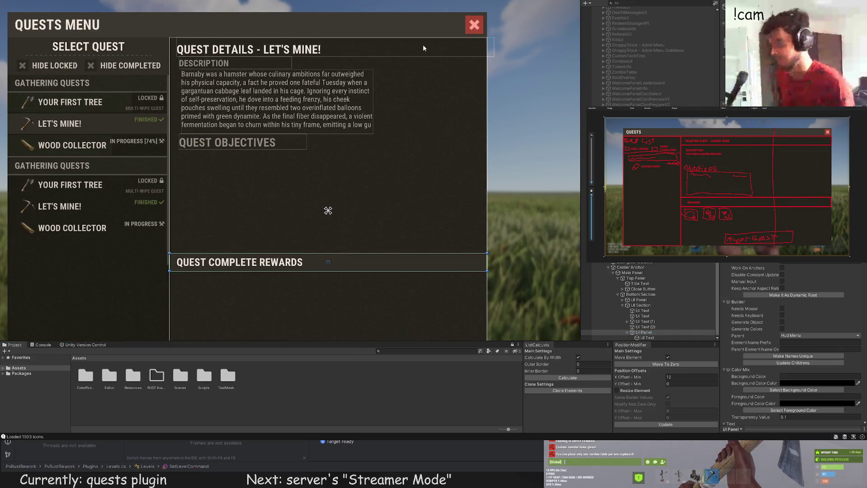
# Duplicate the DESCRIPTION heading and move the copy to the panel's right side
pyautogui.click(642, 310)
pyautogui.click(645, 327)
pyautogui.click(642, 316)
pyautogui.scroll(5, 161, 98)
pyautogui.hotkey('ctrl', 'd')
pyautogui.moveTo(161, 99); pyautogui.dragTo(497, 109)
pyautogui.click(497, 109)
# Give the copy a -12 minimum X offset, right-align it, and retype it as 'QUEST REQUIREMENTS'
pyautogui.click(498, 107)
pyautogui.click(670, 378)
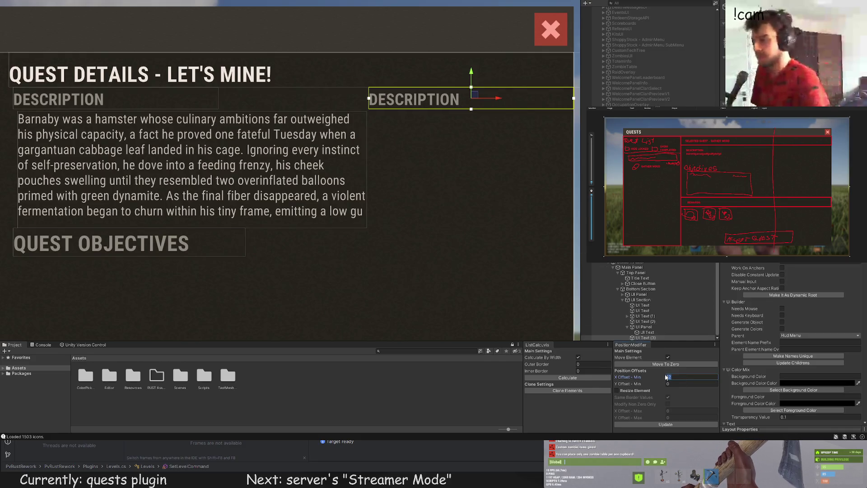
pyautogui.write('-')
pyautogui.click(666, 424)
pyautogui.scroll(-10, 795, 343)
pyautogui.click(798, 353)
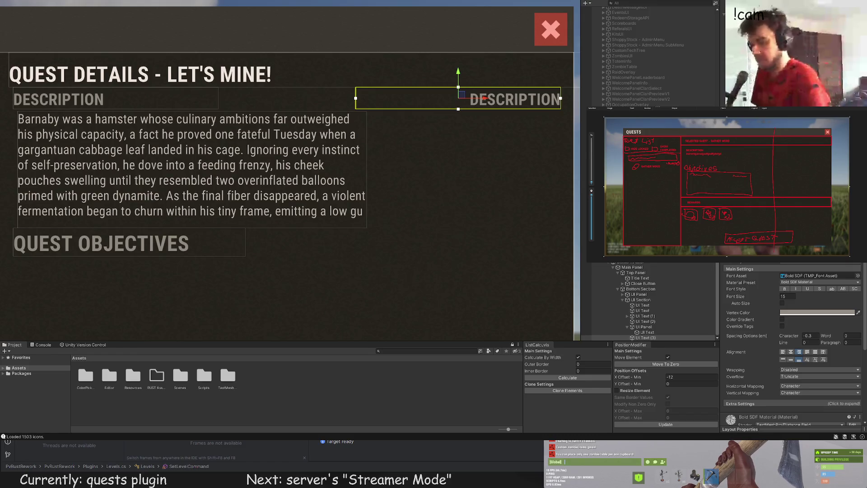
pyautogui.write('QUEST')
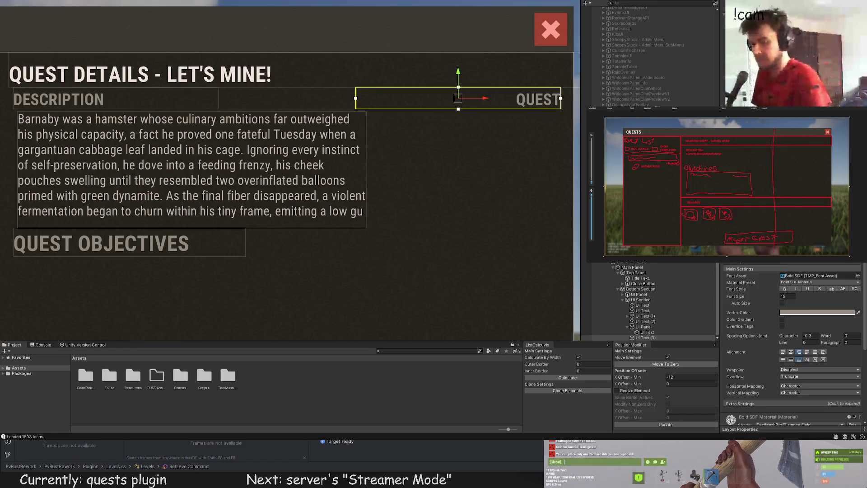
pyautogui.write(' REQUIREMENTS')
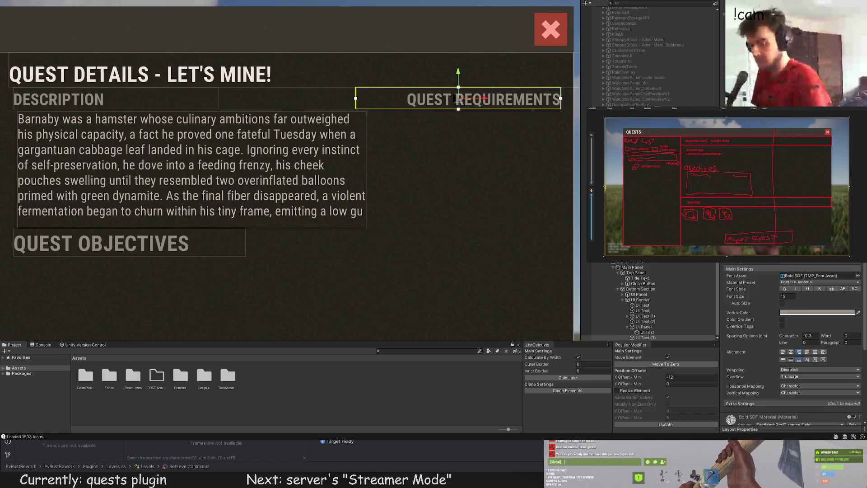
pyautogui.click(467, 207)
pyautogui.press('f')
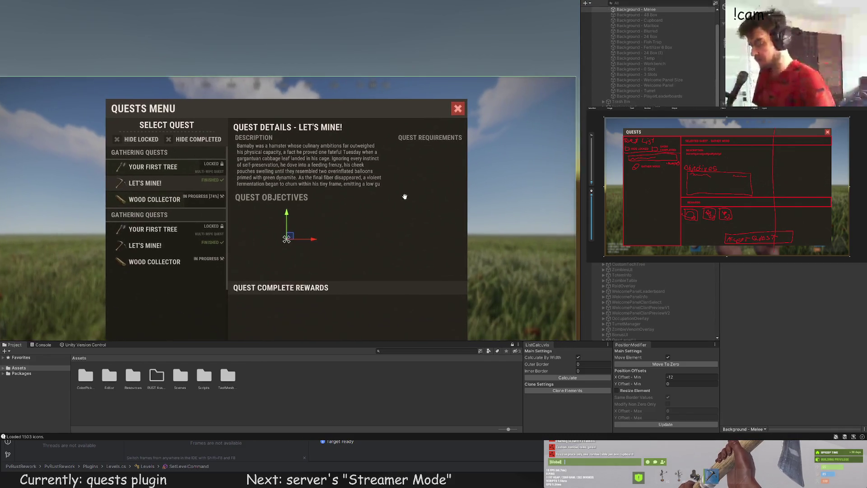
pyautogui.hotkey('ctrl', 'z')
pyautogui.moveTo(454, 185); pyautogui.dragTo(443, 179)
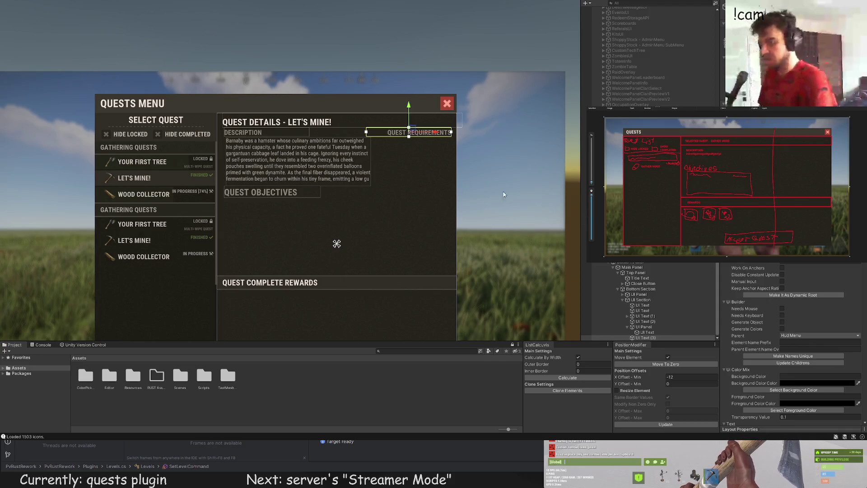
pyautogui.scroll(2, 427, 166)
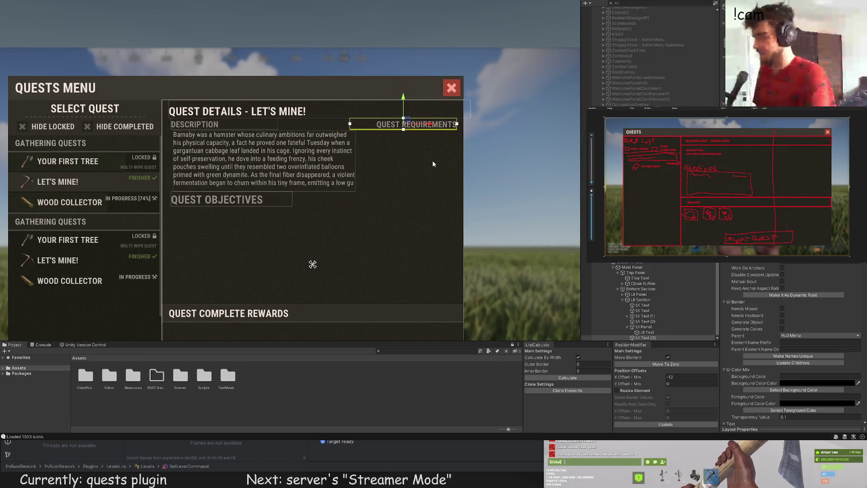
# Edit the heading's text input so it reads 'QUEST RESTRICTIONS' instead of 'QUEST REQUIREMENTS'
pyautogui.scroll(-5, 790, 343)
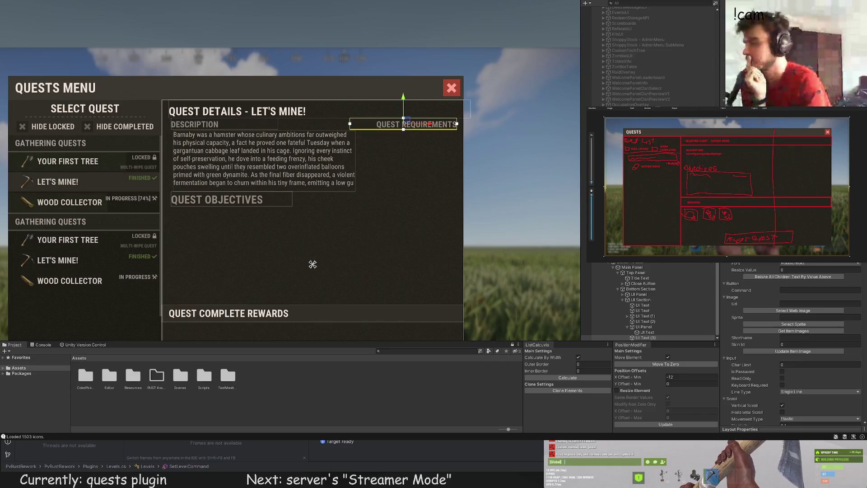
pyautogui.scroll(-5, 793, 343)
pyautogui.scroll(-3, 792, 343)
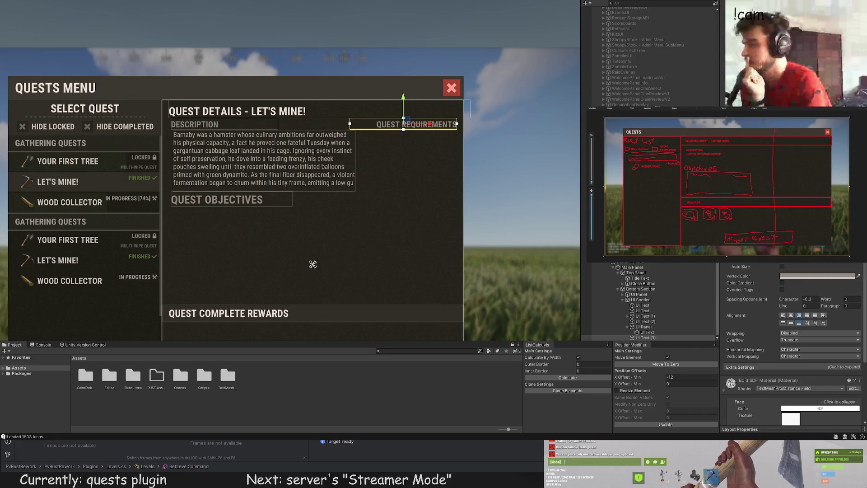
pyautogui.press('BackSpace')
pyautogui.press('BackSpace')
pyautogui.press('BackSpace')
pyautogui.write('STRICTIONS')
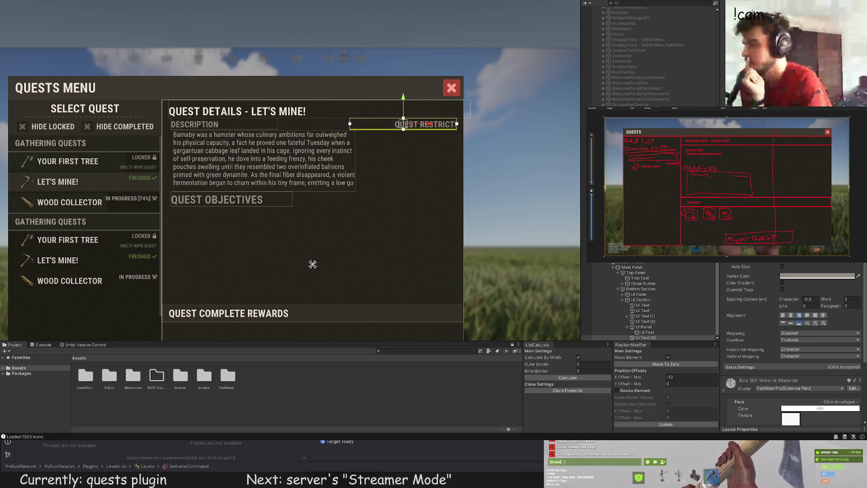
pyautogui.scroll(3, 387, 194)
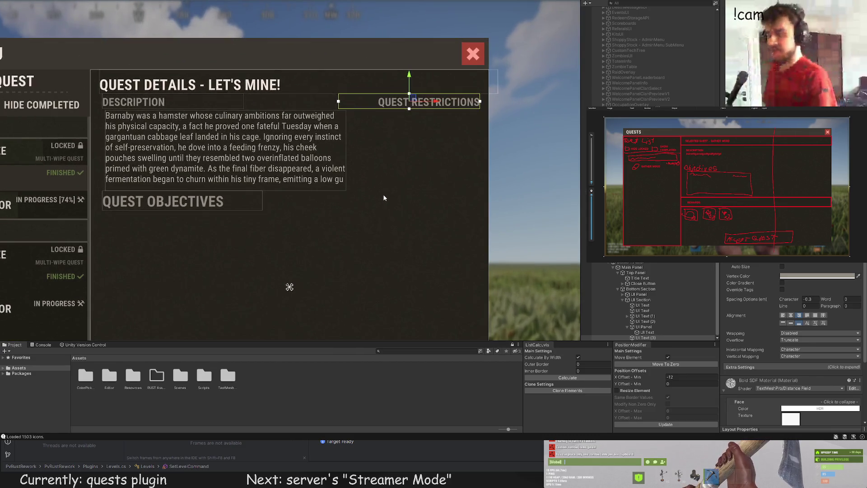
pyautogui.scroll(-1, 361, 175)
pyautogui.scroll(-1, 357, 180)
pyautogui.scroll(2, 354, 184)
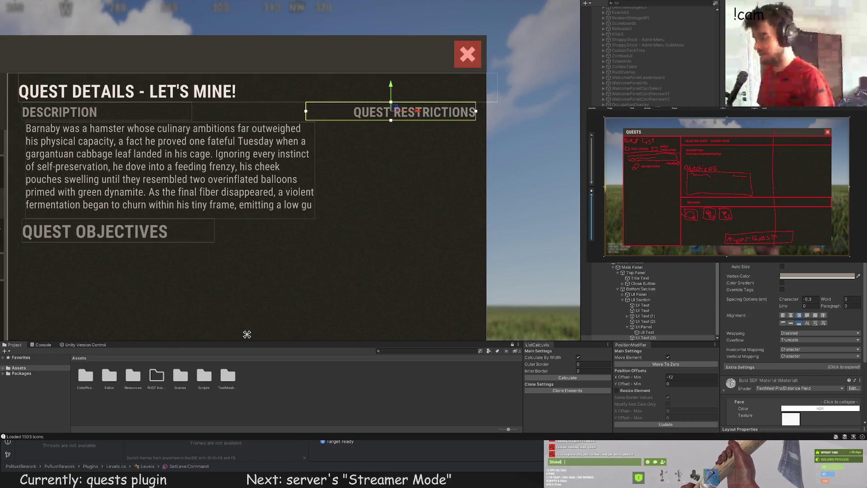
# Duplicate the QUEST RESTRICTIONS heading and drag the copy just below the original
pyautogui.moveTo(363, 142); pyautogui.dragTo(365, 135)
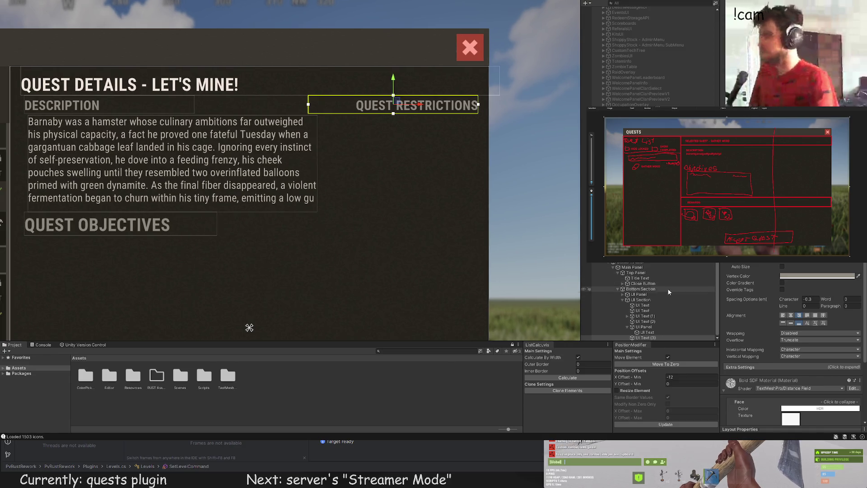
pyautogui.scroll(-1, 466, 192)
pyautogui.scroll(1, 446, 139)
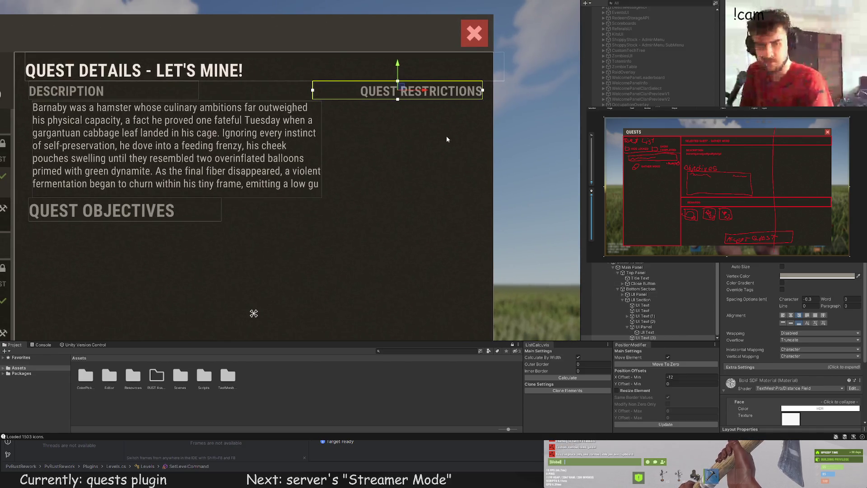
pyautogui.scroll(1, 406, 76)
pyautogui.hotkey('ctrl', 'd')
pyautogui.moveTo(399, 70); pyautogui.dragTo(400, 90)
# Stretch the copy's box downward, align its text to the top, and make it white
pyautogui.scroll(1, 479, 117)
pyautogui.moveTo(373, 122); pyautogui.dragTo(374, 221)
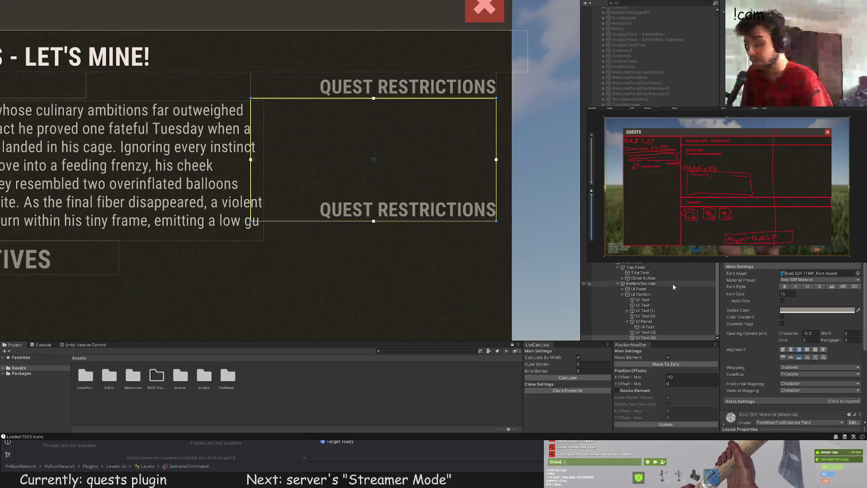
pyautogui.click(783, 358)
pyautogui.scroll(-10, 785, 360)
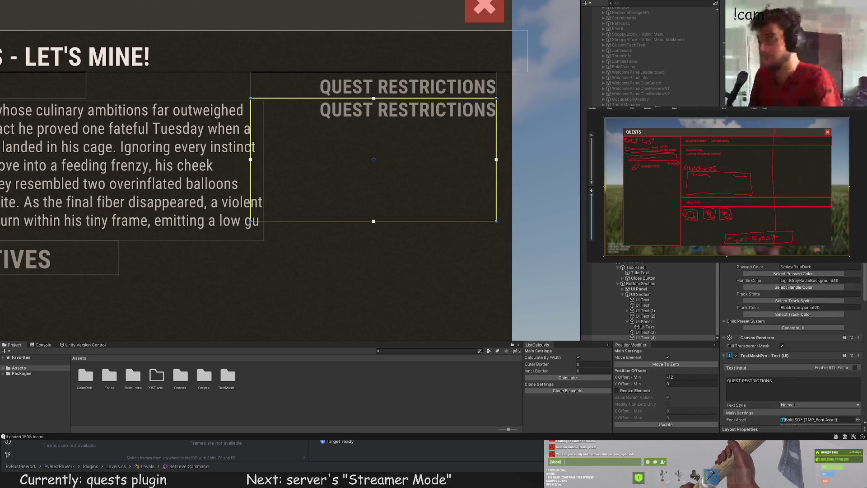
pyautogui.scroll(5, 792, 343)
pyautogui.click(793, 410)
pyautogui.click(206, 208)
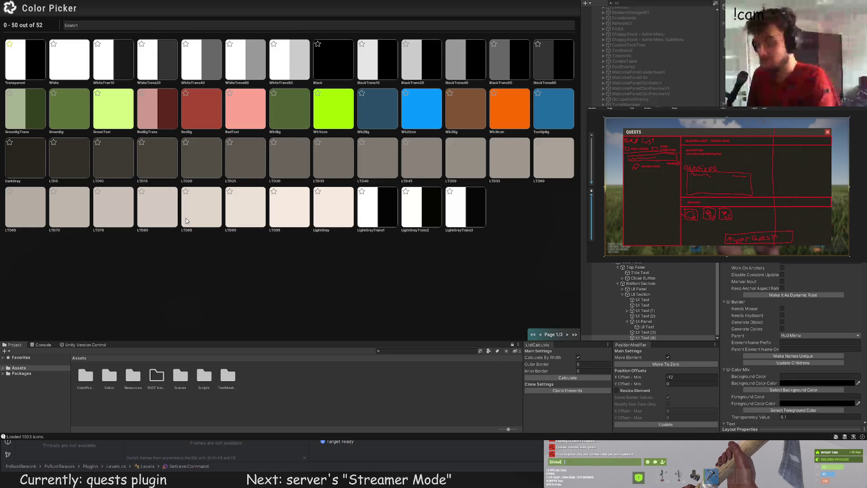
pyautogui.click(204, 232)
# Change the copy's text to 'MAX. TIME: 15 MINUTES' with a smaller font size
pyautogui.scroll(-5, 767, 278)
pyautogui.scroll(-3, 768, 277)
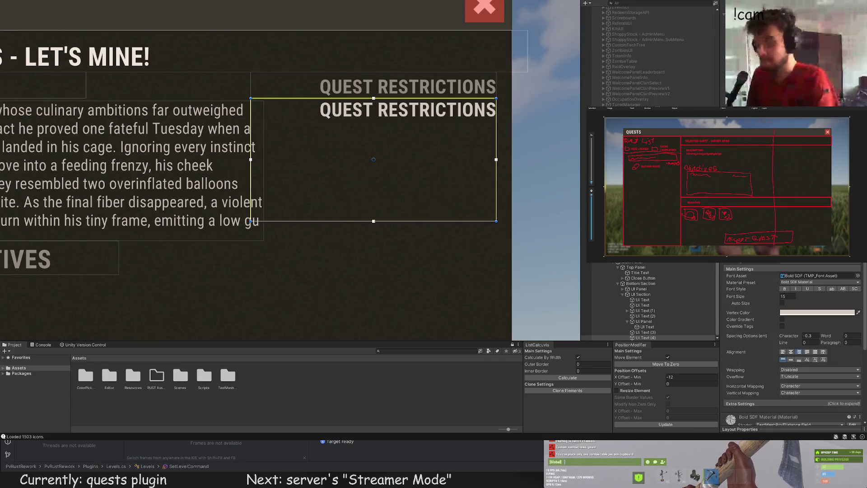
pyautogui.write('MAX.')
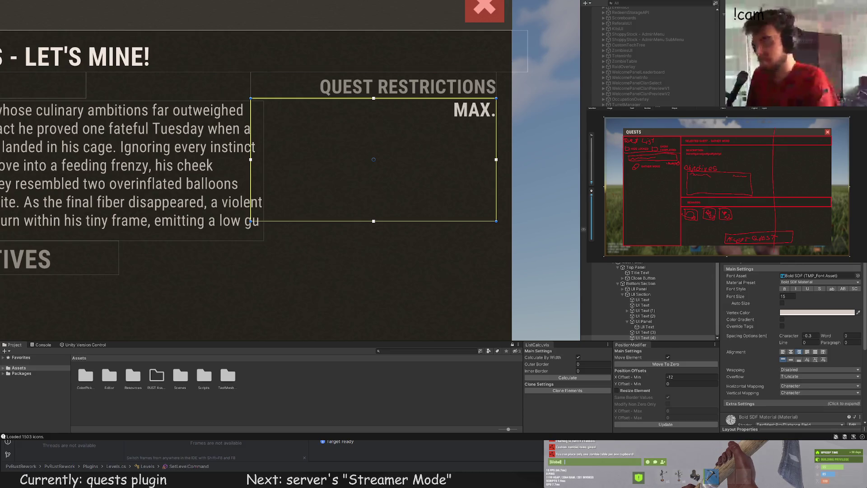
pyautogui.write(' TIME: 15')
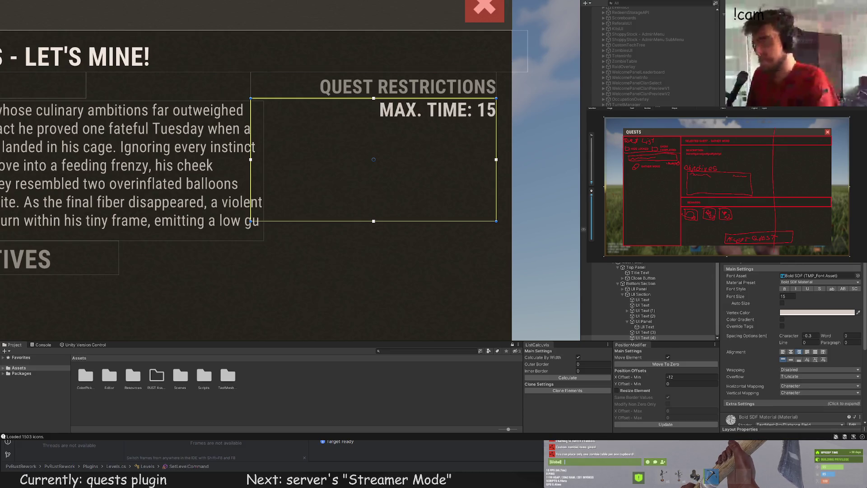
pyautogui.write(' MINUTES')
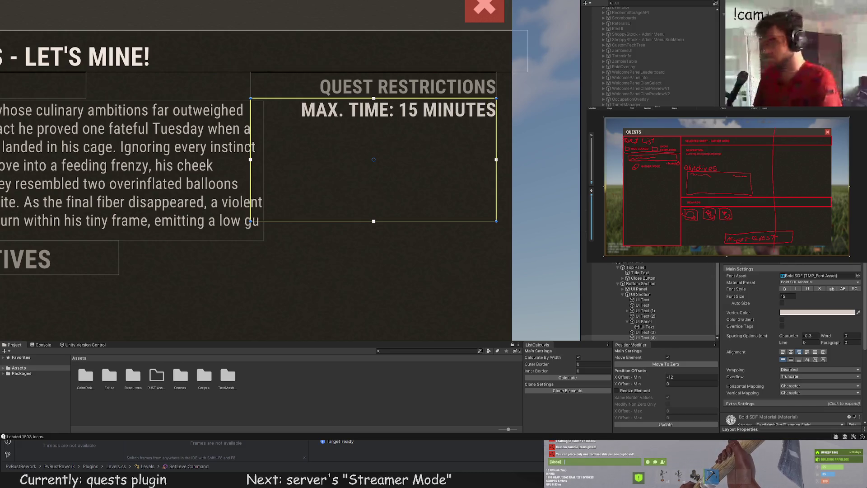
pyautogui.click(785, 298)
pyautogui.press('Return')
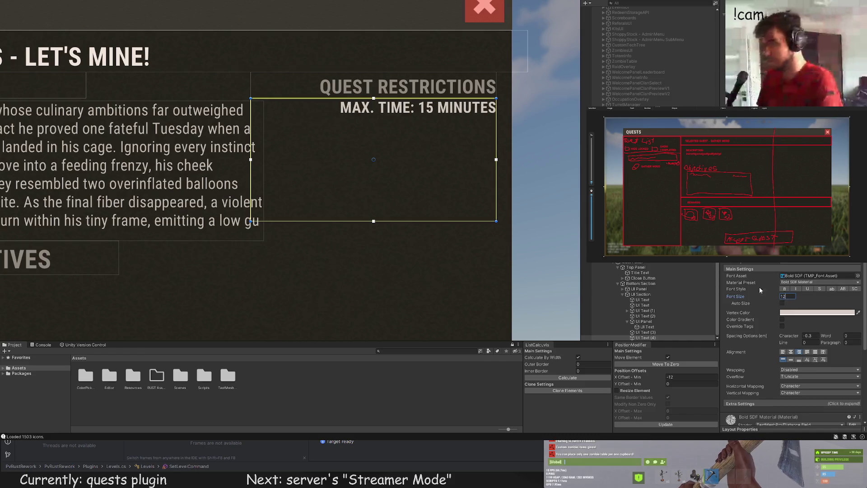
pyautogui.click(350, 225)
pyautogui.scroll(-3, 350, 225)
pyautogui.moveTo(325, 245); pyautogui.dragTo(341, 211)
pyautogui.click(357, 185)
pyautogui.scroll(-5, 772, 274)
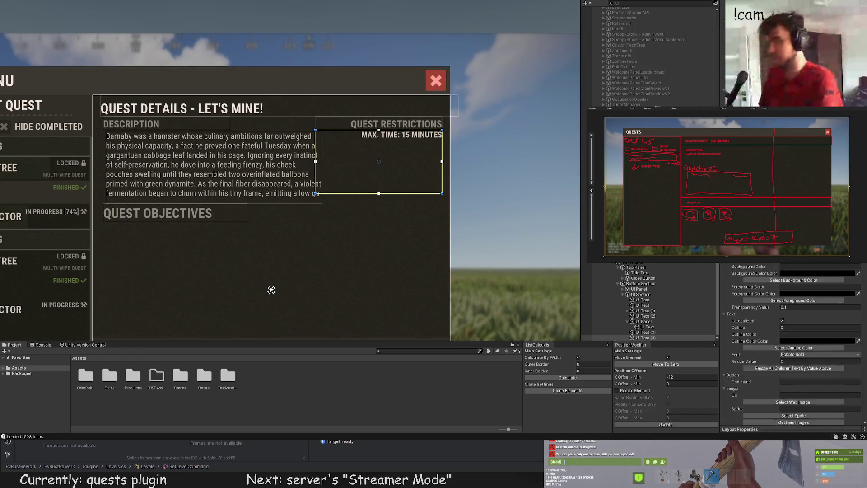
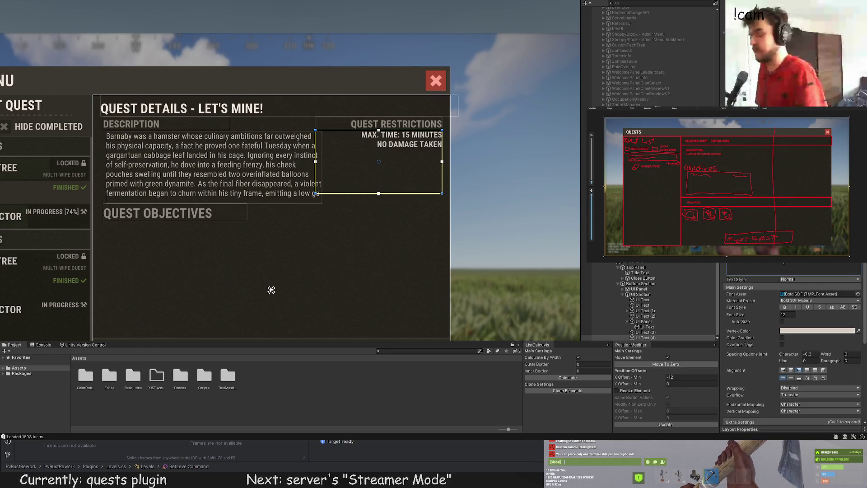
# Add the restriction line 'NO DAMAGE DEALT', correcting the typo
pyautogui.write('NO DAMAGE DEAKLT')
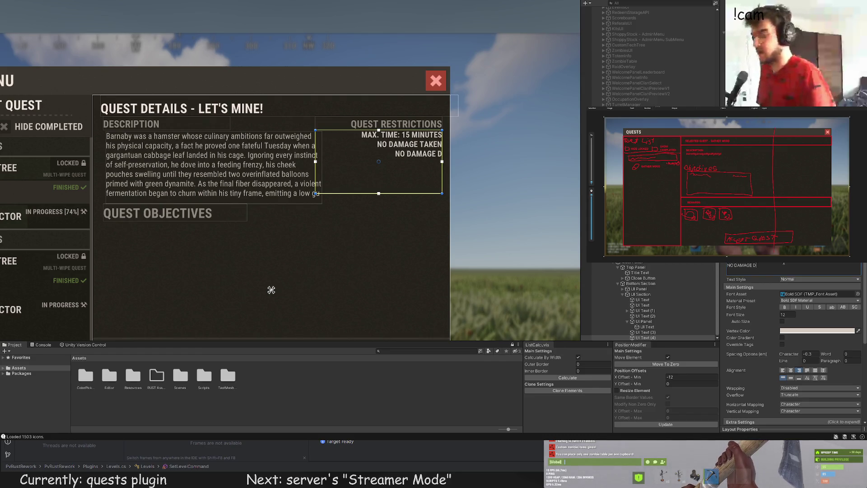
pyautogui.press('BackSpace')
pyautogui.press('BackSpace')
pyautogui.press('BackSpace')
pyautogui.write('LT')
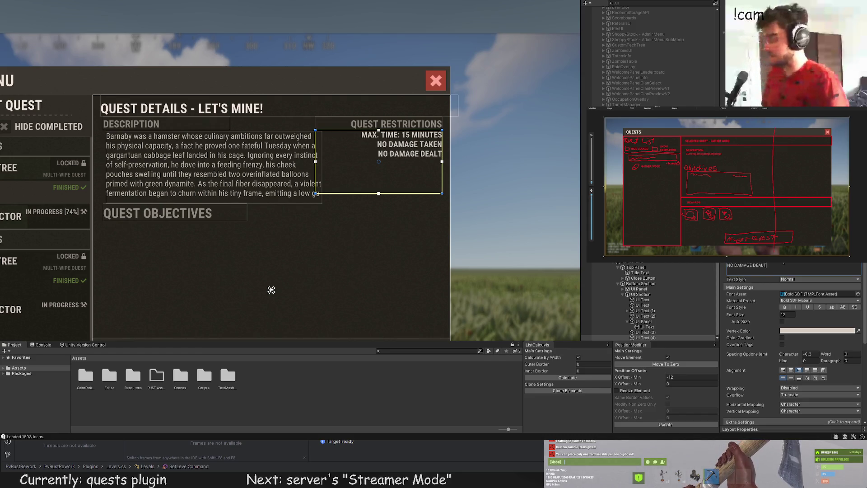
# Select the Background - Melee object and bring up the Color Picker for the restriction text
pyautogui.click(467, 238)
pyautogui.scroll(-4, 468, 237)
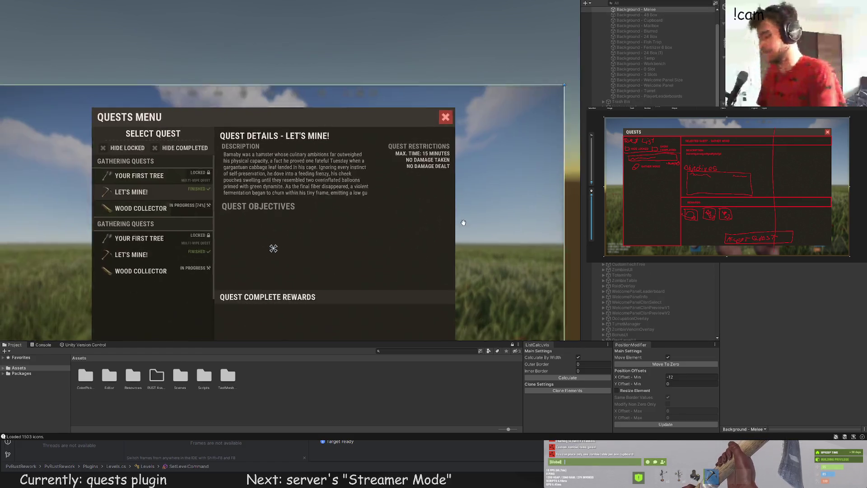
pyautogui.scroll(-1, 454, 211)
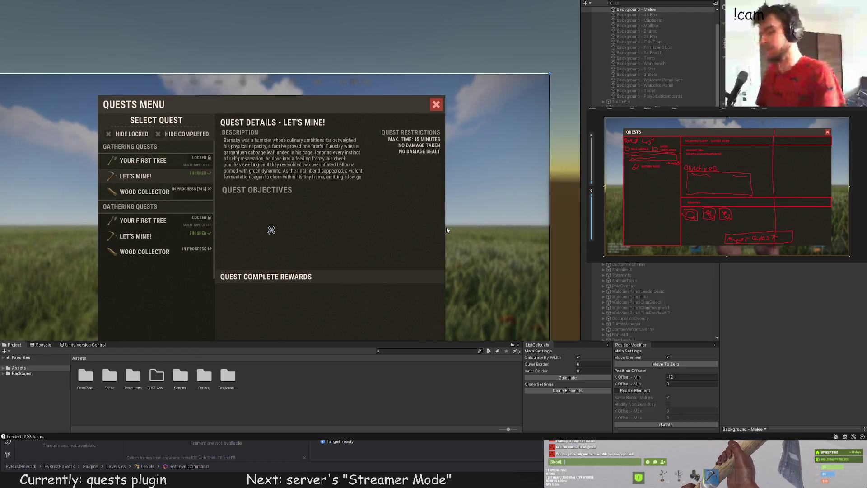
pyautogui.scroll(-1, 447, 230)
pyautogui.click(455, 208)
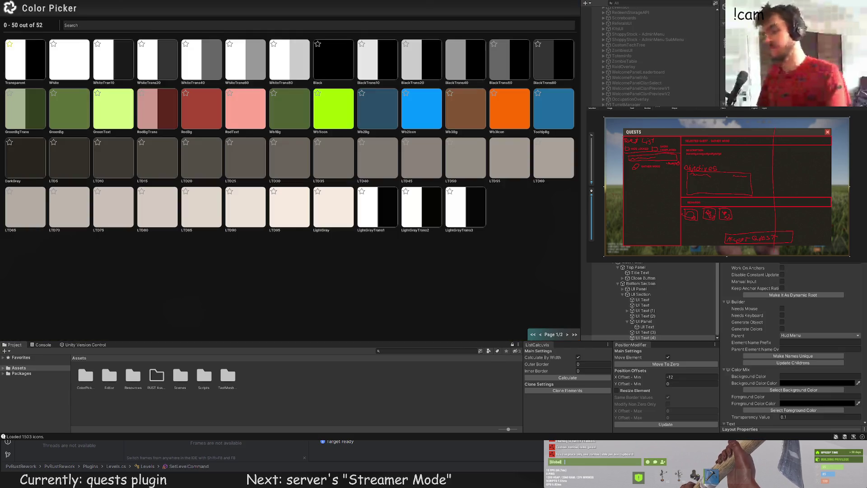
# Colour the restriction text with the RedText swatch from the Color Picker
pyautogui.click(513, 199)
pyautogui.scroll(2, 513, 199)
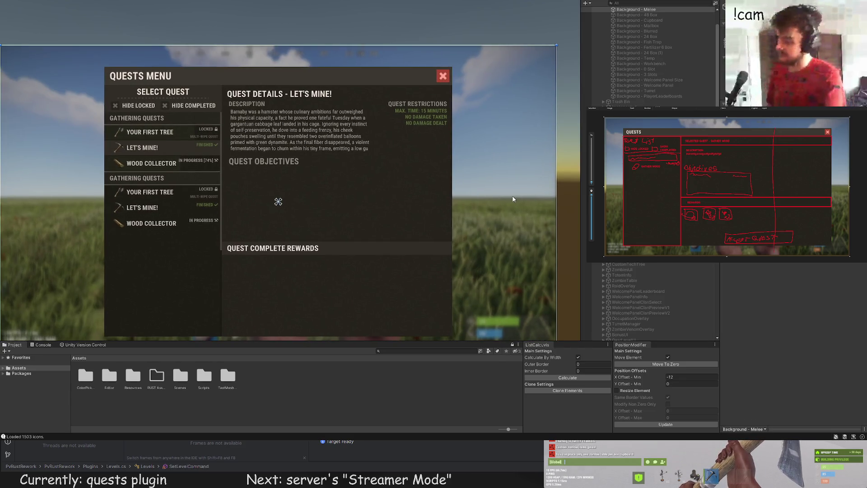
pyautogui.click(339, 209)
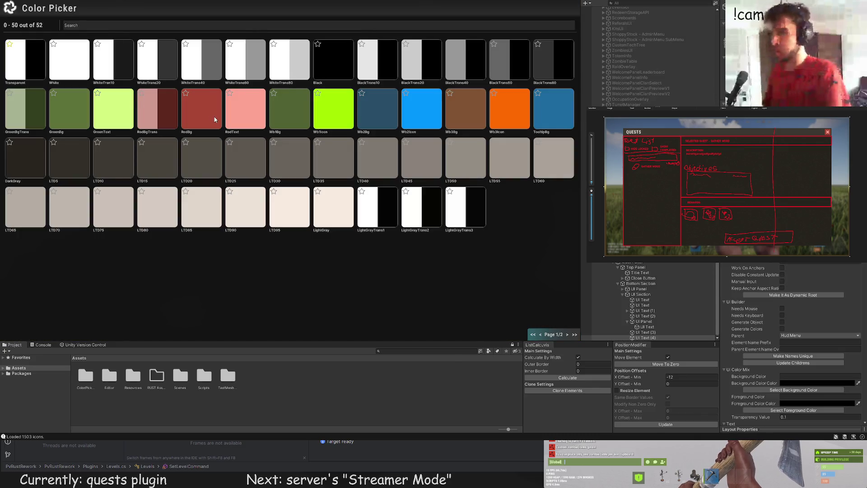
pyautogui.click(484, 197)
pyautogui.scroll(3, 484, 196)
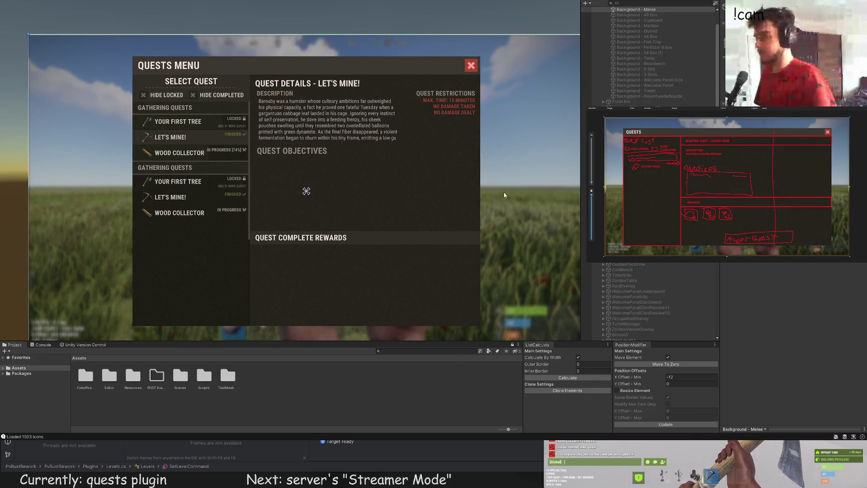
pyautogui.scroll(3, 388, 159)
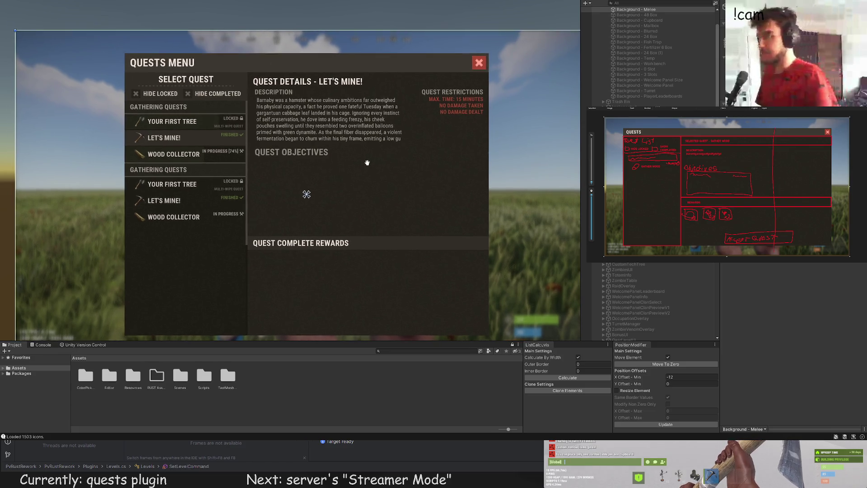
# Select the quest description text element in the Scene view
pyautogui.click(280, 102)
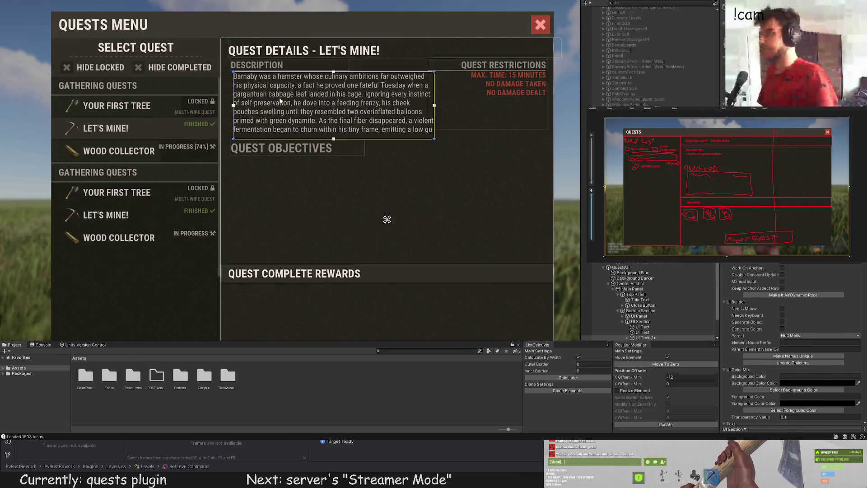
pyautogui.click(387, 219)
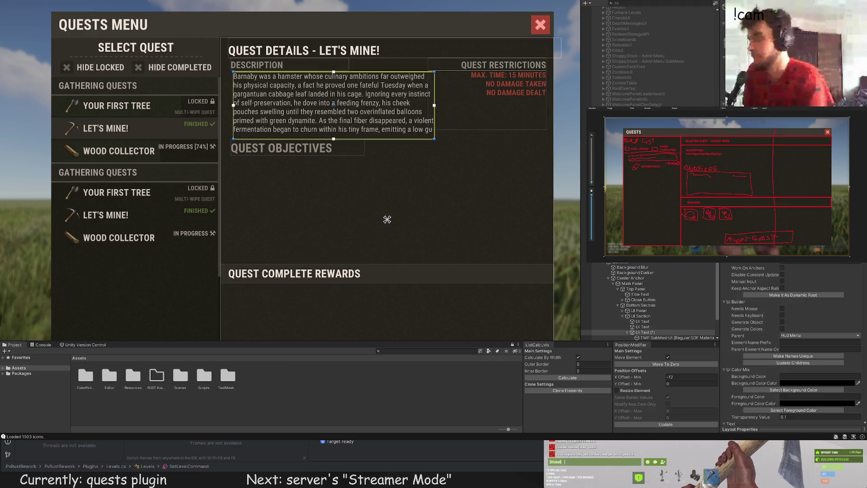
pyautogui.scroll(-3, 437, 175)
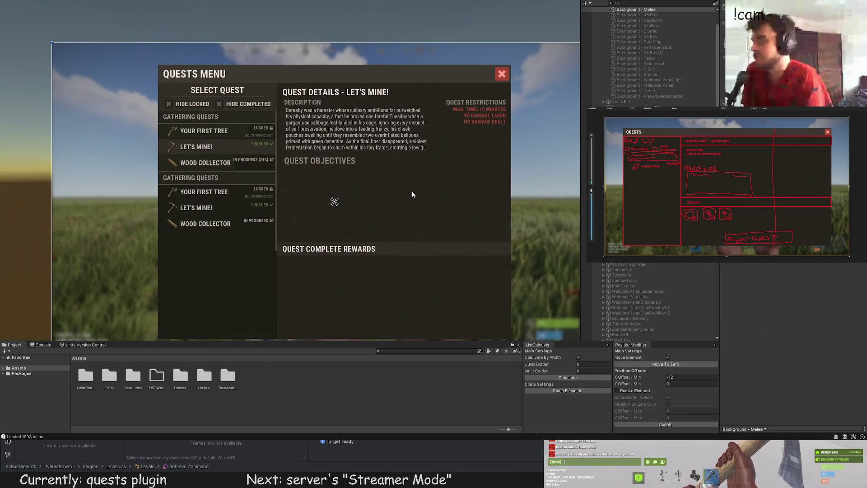
# Frame the quests menu and drag UI Text (3) and UI Text (4) up in the Hierarchy
pyautogui.moveTo(411, 191); pyautogui.dragTo(420, 147)
pyautogui.moveTo(402, 181); pyautogui.dragTo(400, 155)
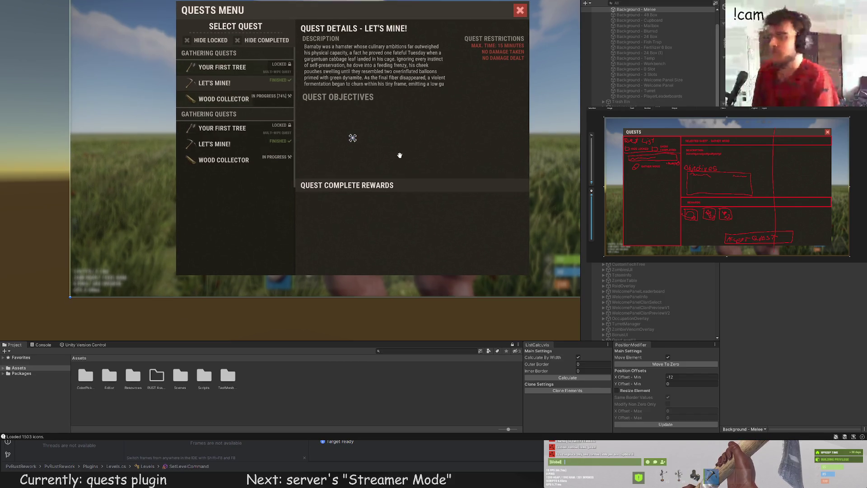
pyautogui.scroll(-10, 651, 298)
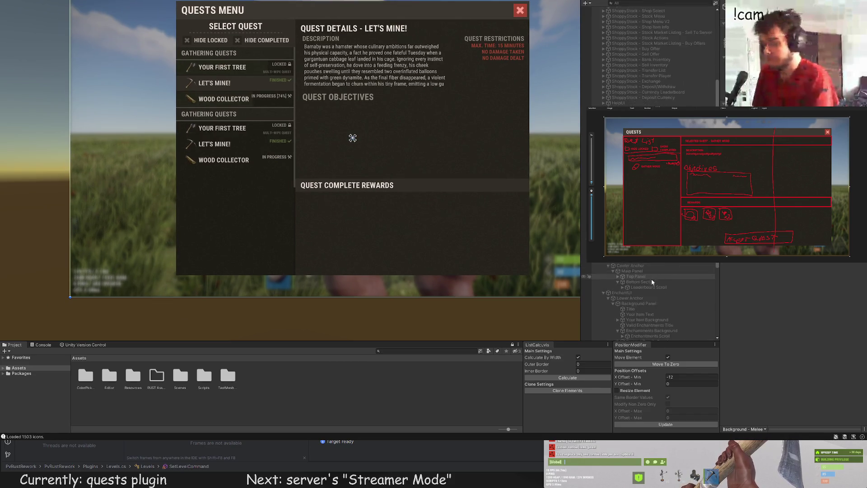
pyautogui.click(653, 337)
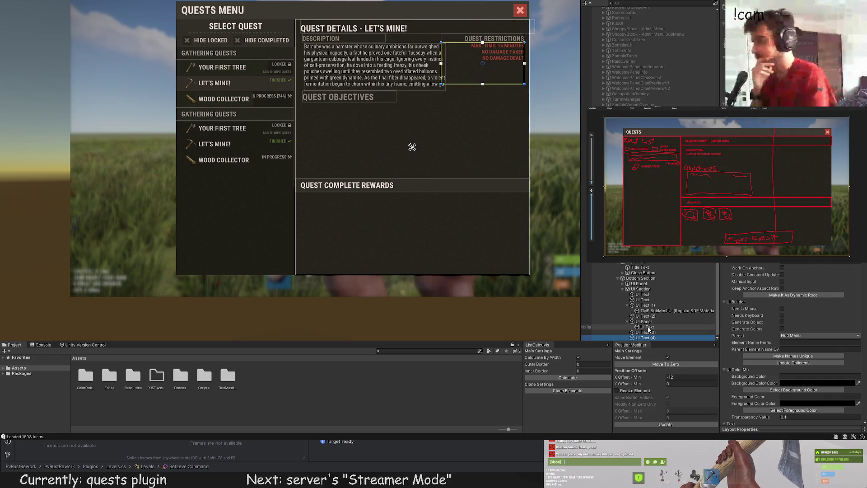
pyautogui.keyDown('shift'); pyautogui.click(649, 332); pyautogui.keyUp('shift')
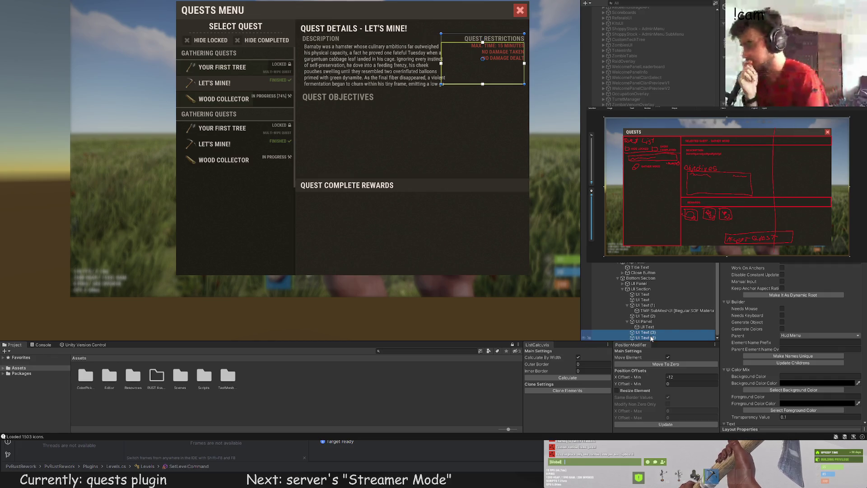
pyautogui.moveTo(649, 336); pyautogui.dragTo(648, 299)
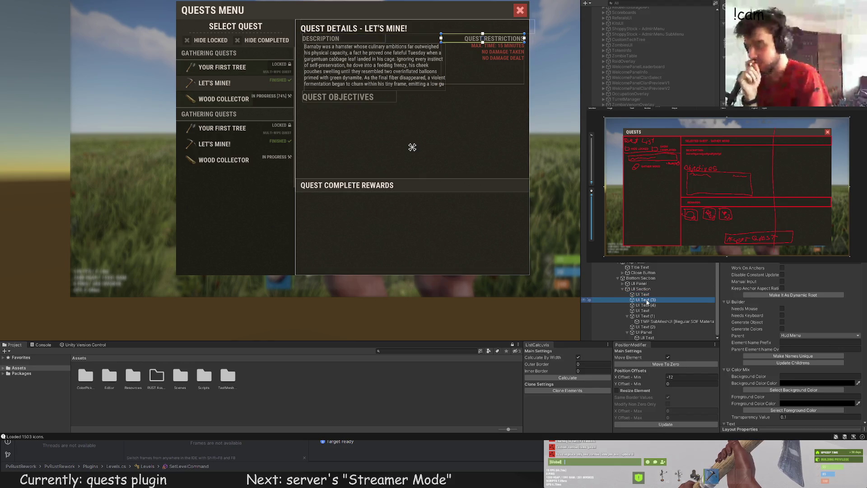
# Place both restriction texts after the description UI Text (1) inside UI Section
pyautogui.click(647, 306)
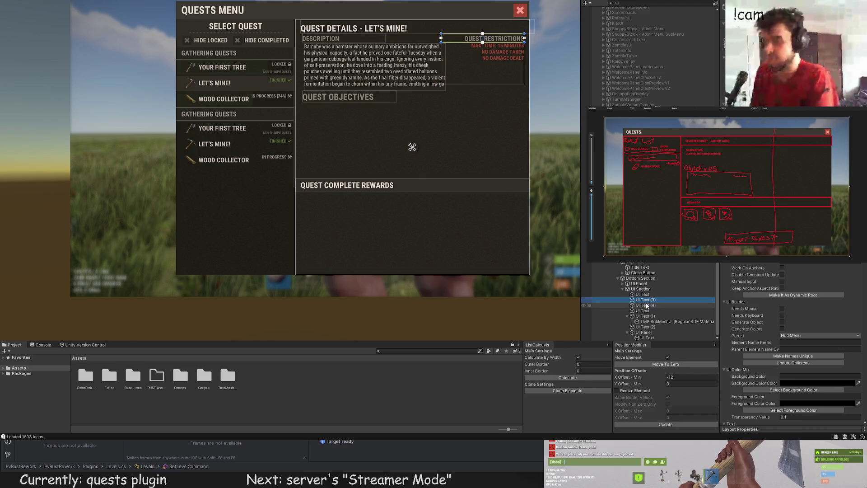
pyautogui.click(647, 300)
pyautogui.keyDown('shift'); pyautogui.click(647, 306); pyautogui.keyUp('shift')
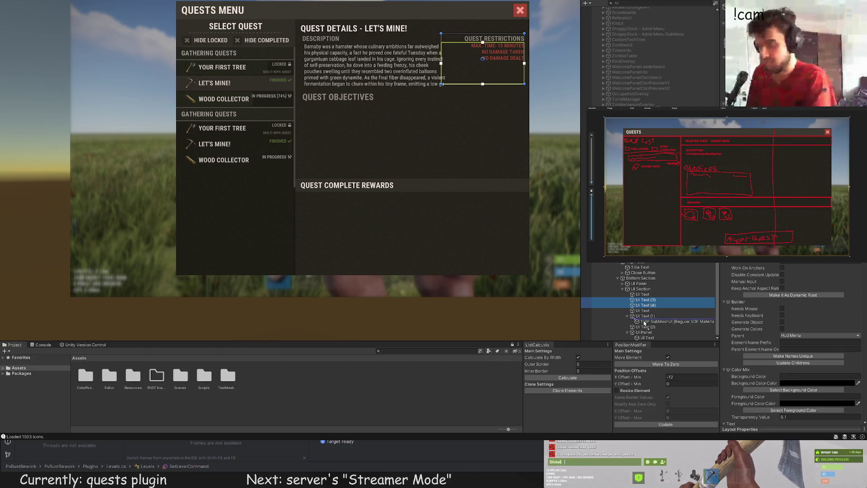
pyautogui.moveTo(634, 329); pyautogui.dragTo(635, 325)
pyautogui.click(647, 311)
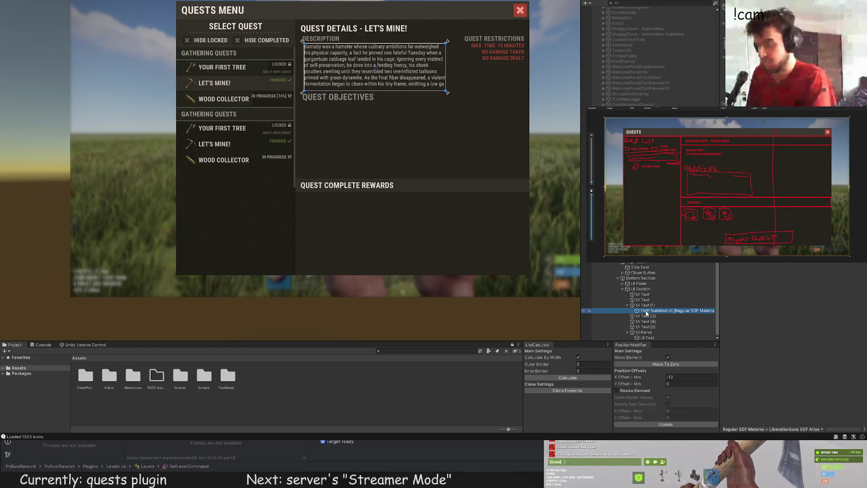
pyautogui.click(649, 306)
# Inspect the description text content, then select and frame restriction text UI Text (4)
pyautogui.scroll(-2, 803, 305)
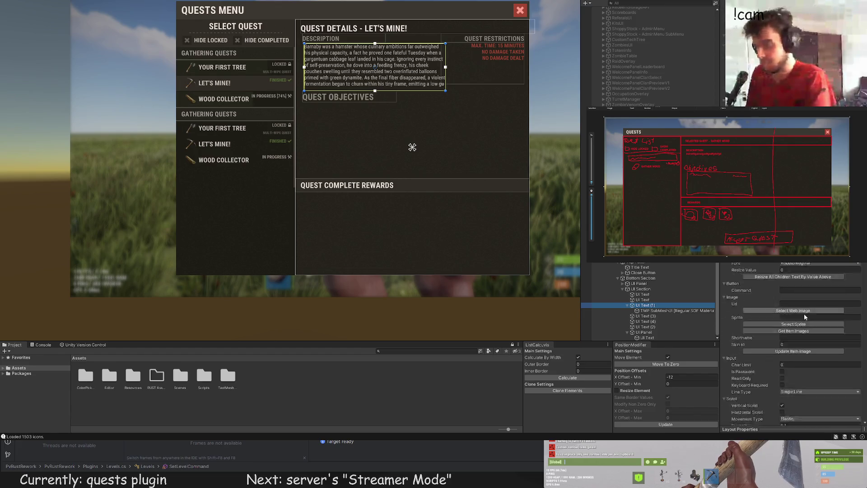
pyautogui.scroll(-3, 762, 331)
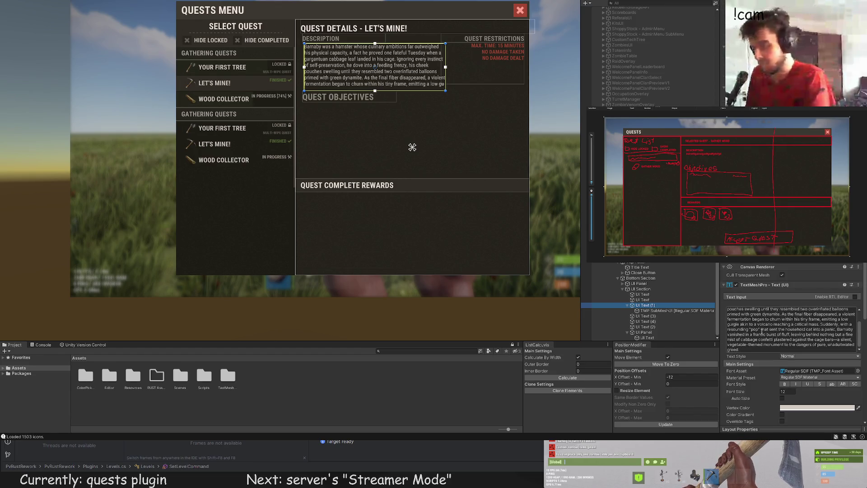
pyautogui.click(836, 338)
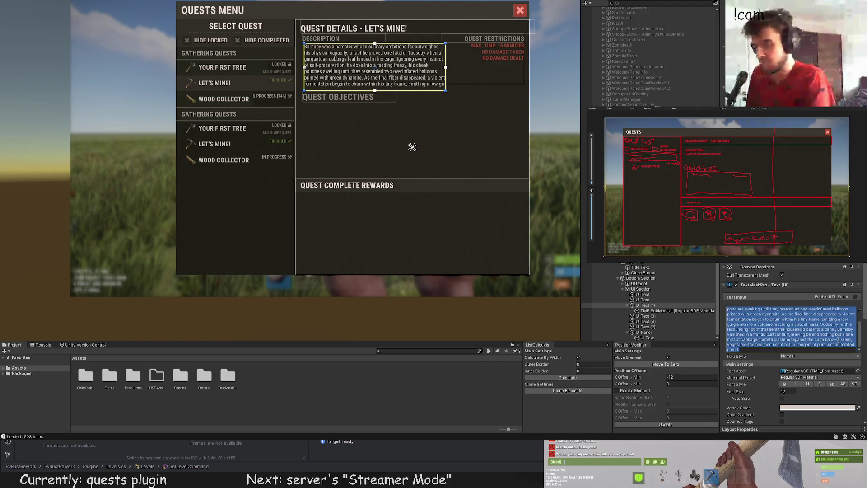
pyautogui.click(836, 339)
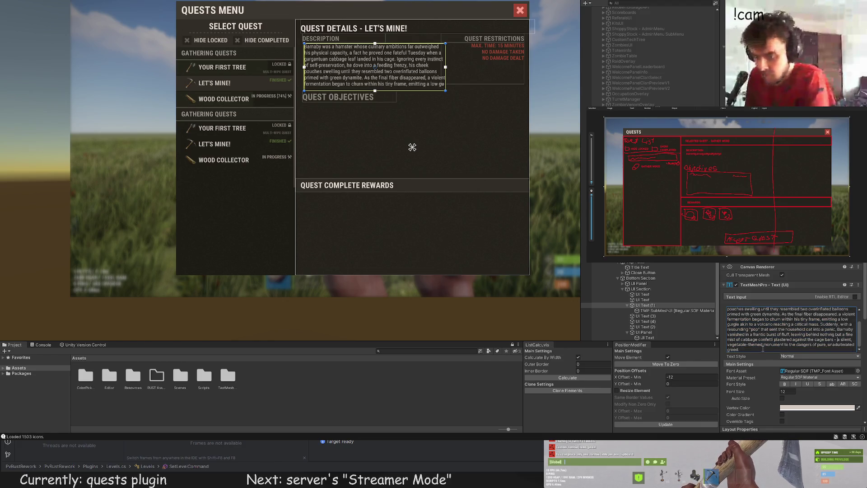
pyautogui.click(663, 309)
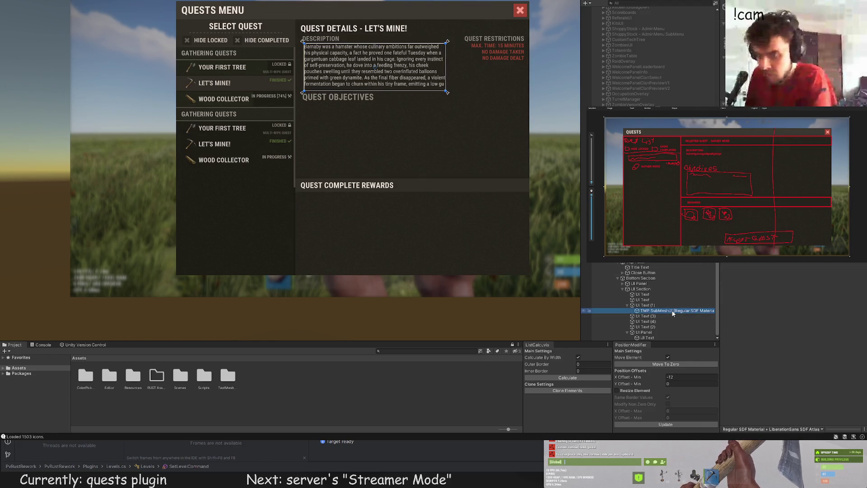
pyautogui.click(657, 316)
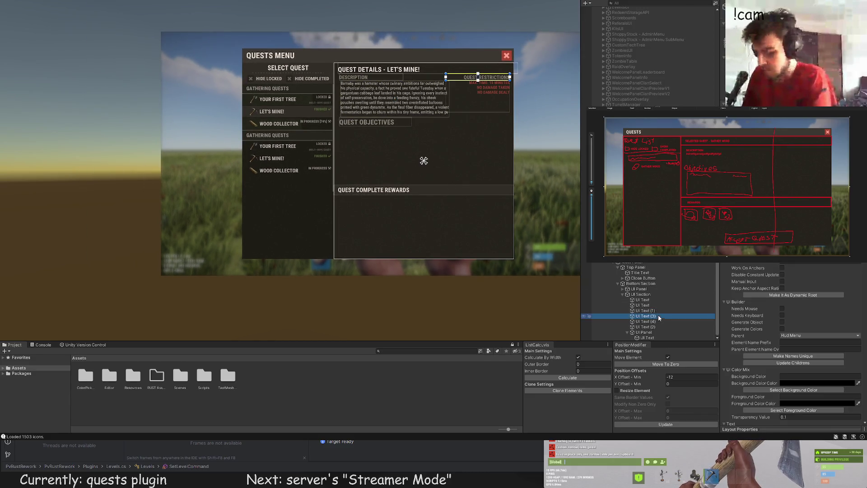
pyautogui.click(654, 321)
pyautogui.press('f')
pyautogui.scroll(-5, 399, 189)
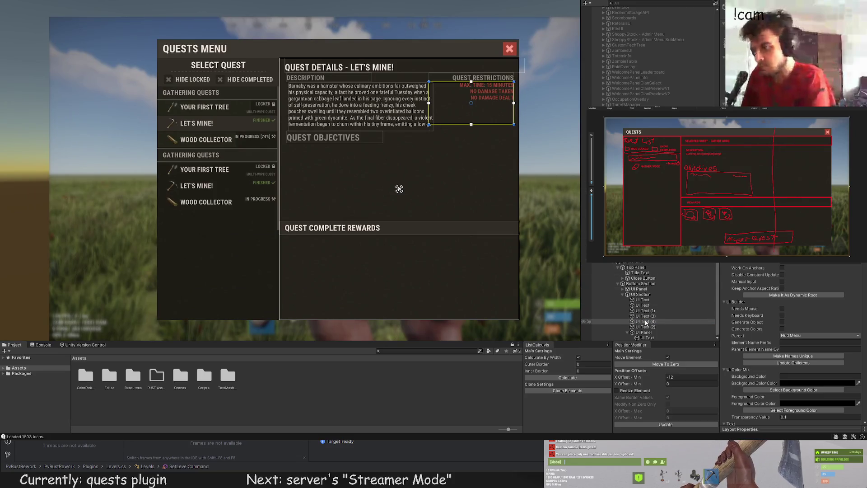
pyautogui.click(645, 327)
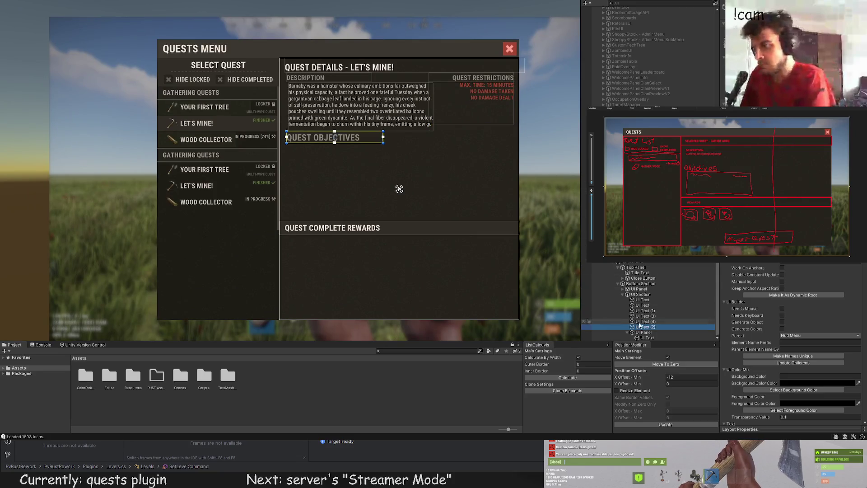
# Select the Quest Complete Rewards title, then UI Section and its small scroll-view UI Image
pyautogui.click(646, 338)
pyautogui.scroll(-3, 366, 226)
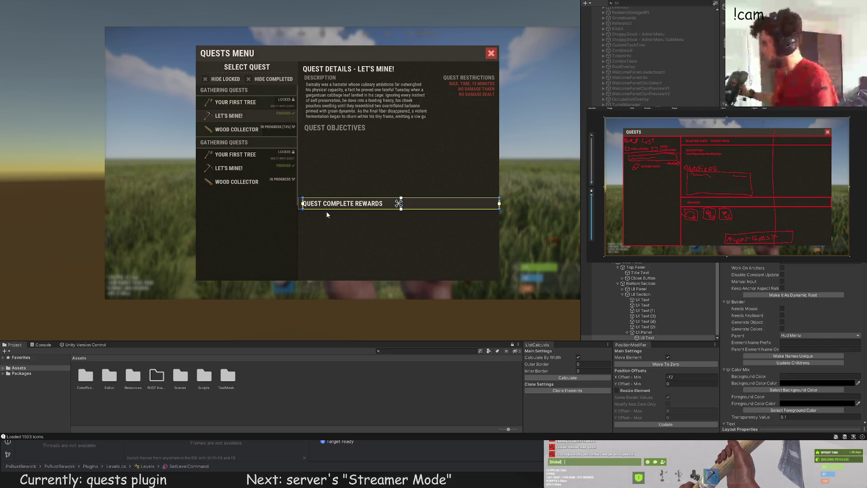
pyautogui.scroll(-3, 351, 217)
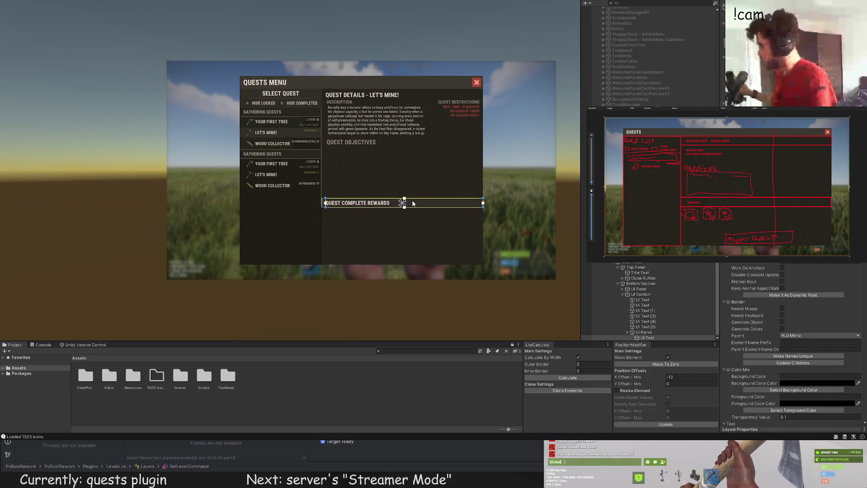
pyautogui.moveTo(389, 226); pyautogui.dragTo(376, 181)
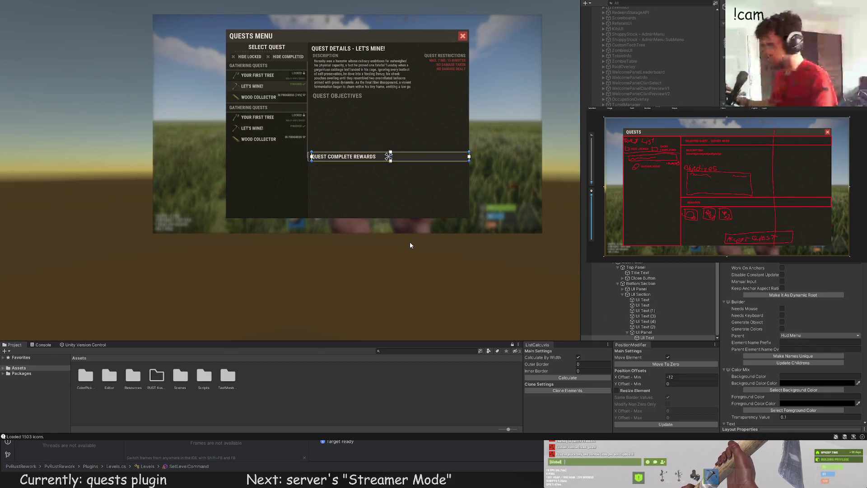
pyautogui.scroll(2, 378, 172)
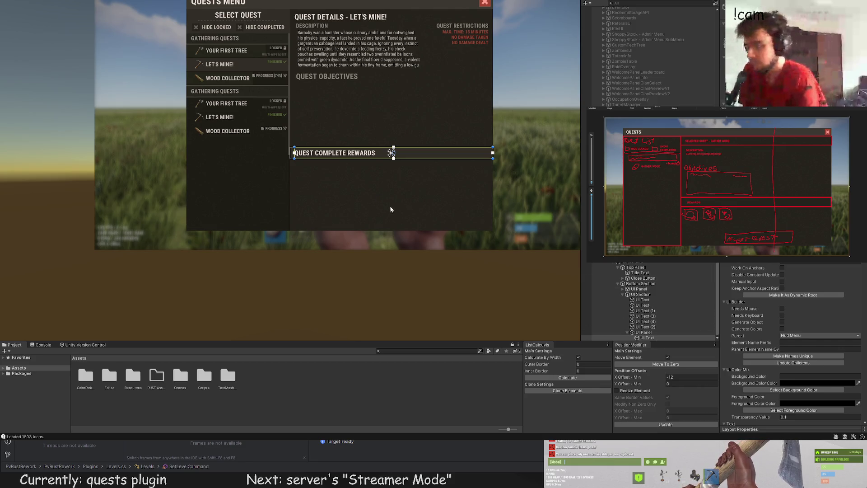
pyautogui.click(638, 295)
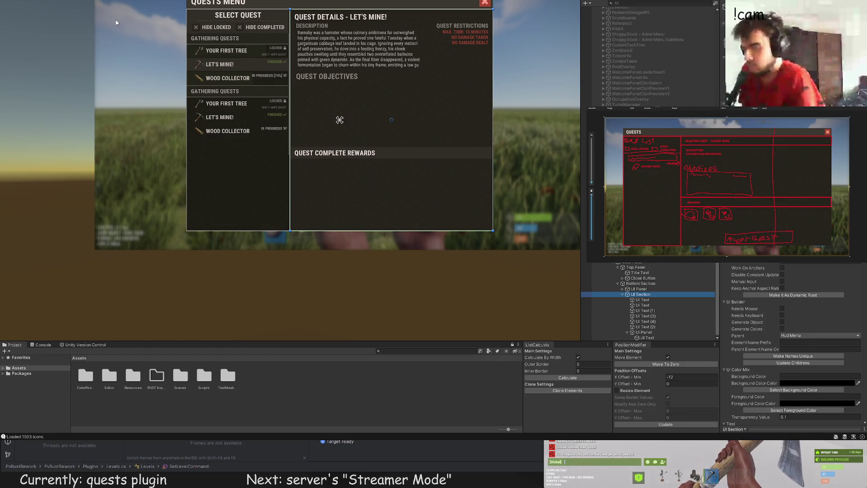
pyautogui.click(354, 161)
pyautogui.scroll(-5, 804, 285)
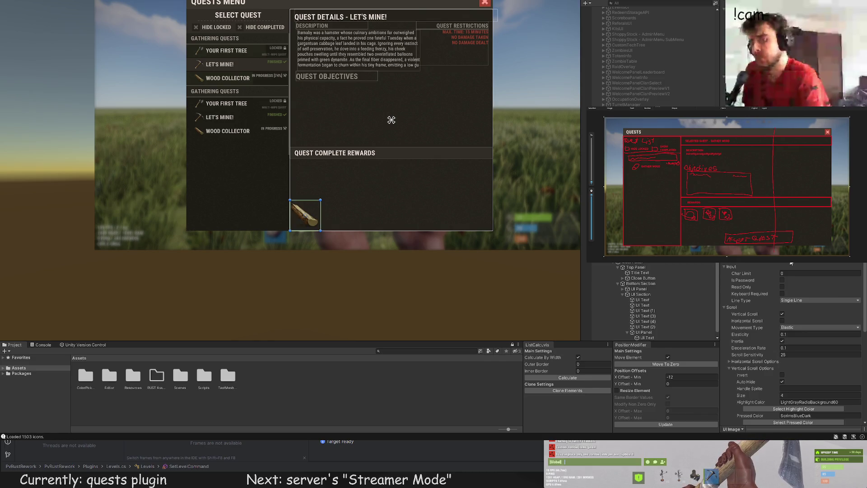
# Open and close the colour choices, then nudge the log reward image upward
pyautogui.scroll(2, 392, 198)
pyautogui.scroll(5, 793, 343)
pyautogui.click(793, 389)
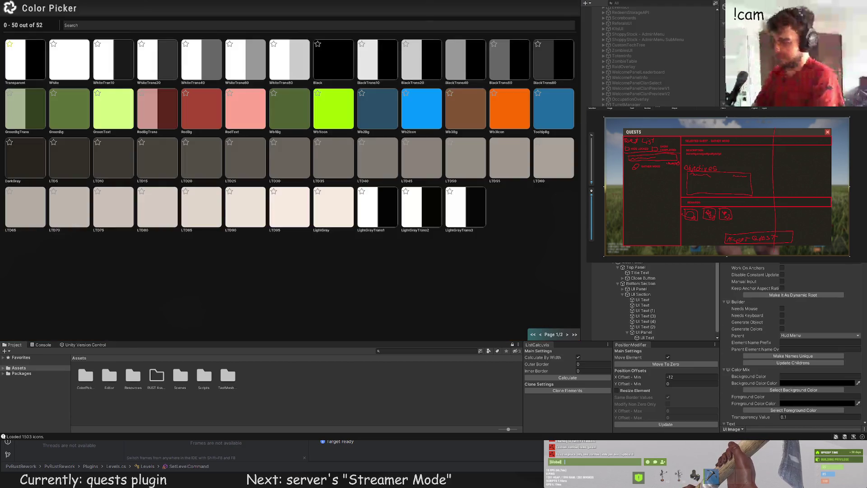
pyautogui.click(273, 62)
pyautogui.moveTo(277, 149); pyautogui.dragTo(277, 145)
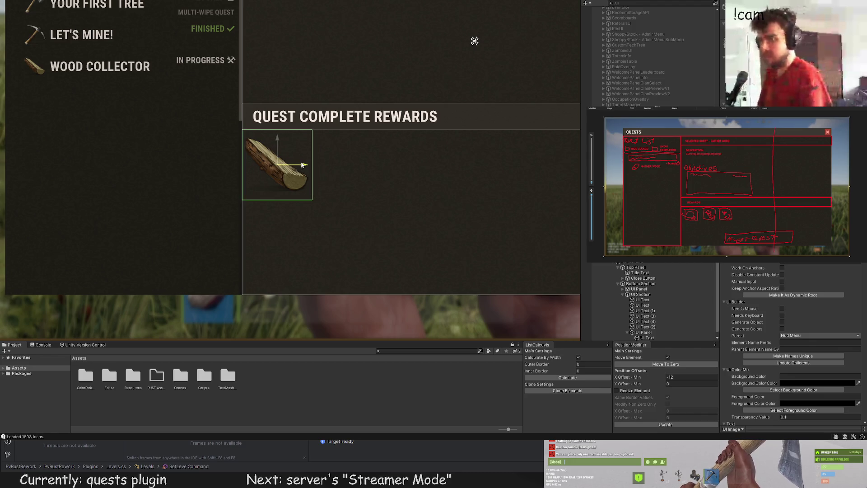
# Set the log's PositionModifier X Offset - Min to 0 and Y Offset - Min to -8, applying each
pyautogui.click(680, 377)
pyautogui.write('1')
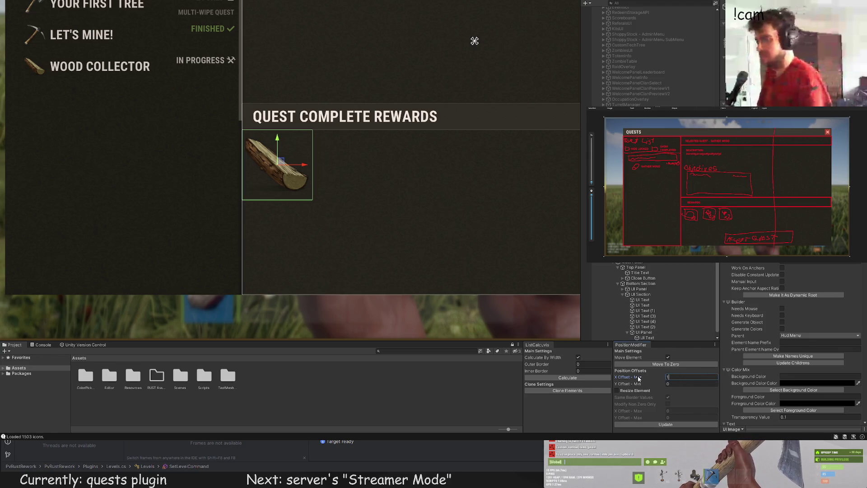
pyautogui.press('BackSpace')
pyautogui.write('24')
pyautogui.click(651, 424)
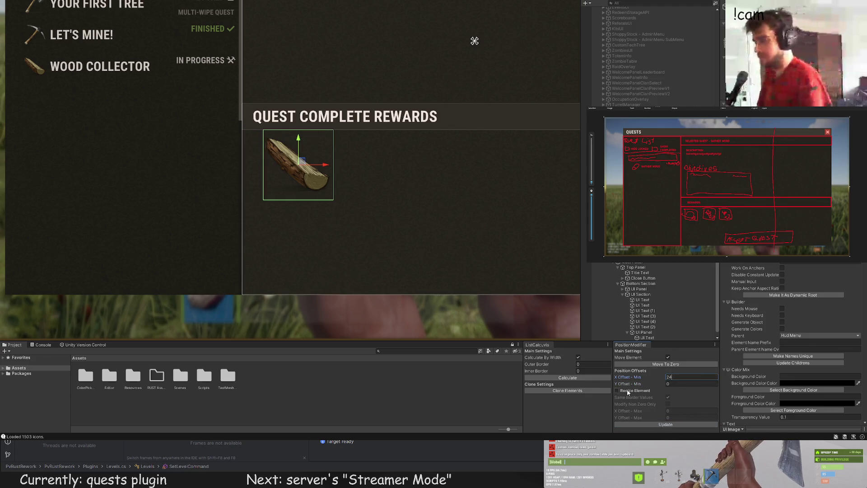
pyautogui.scroll(5, 307, 150)
pyautogui.press('BackSpace')
pyautogui.press('BackSpace')
pyautogui.click(677, 383)
pyautogui.write('-8')
pyautogui.click(678, 423)
pyautogui.scroll(2, 345, 193)
# Shrink the log image's rect with the Rect tool and check the result
pyautogui.moveTo(332, 211); pyautogui.dragTo(292, 169)
pyautogui.click(318, 183)
pyautogui.scroll(-3, 316, 182)
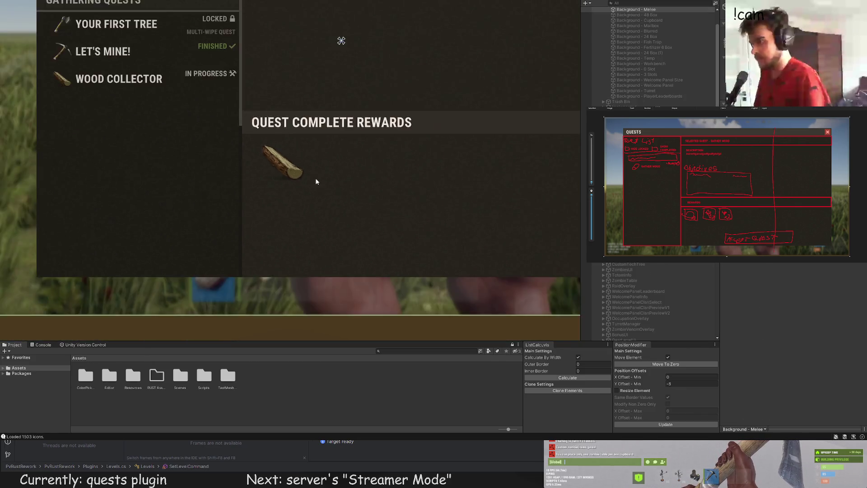
pyautogui.scroll(-5, 317, 185)
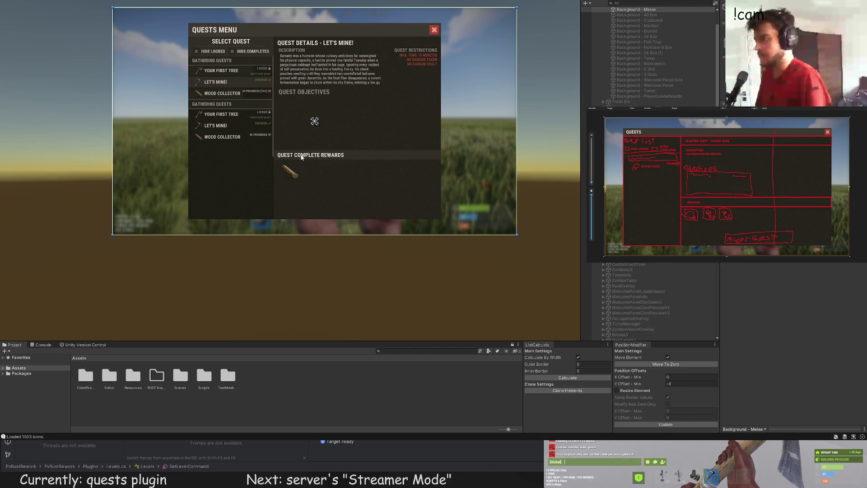
pyautogui.click(291, 170)
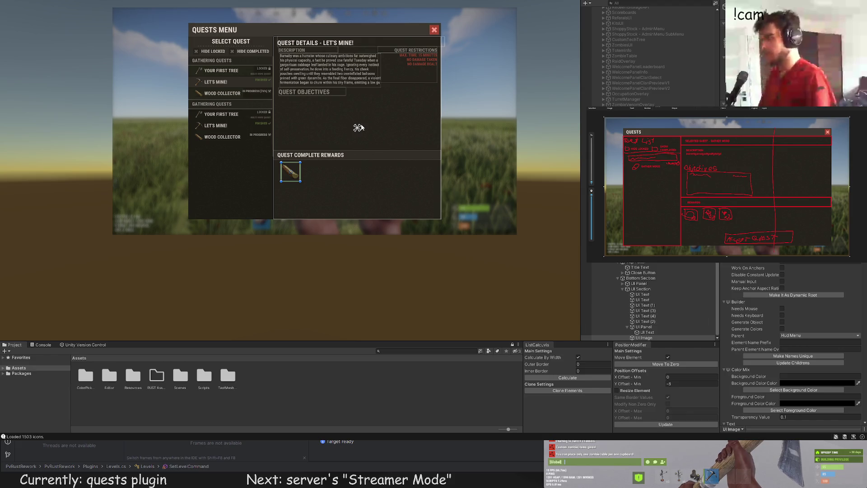
pyautogui.scroll(3, 306, 141)
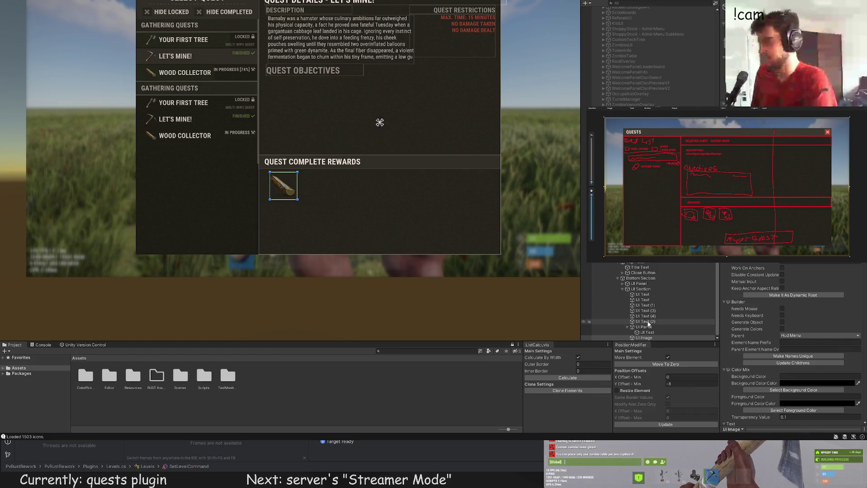
pyautogui.click(677, 289)
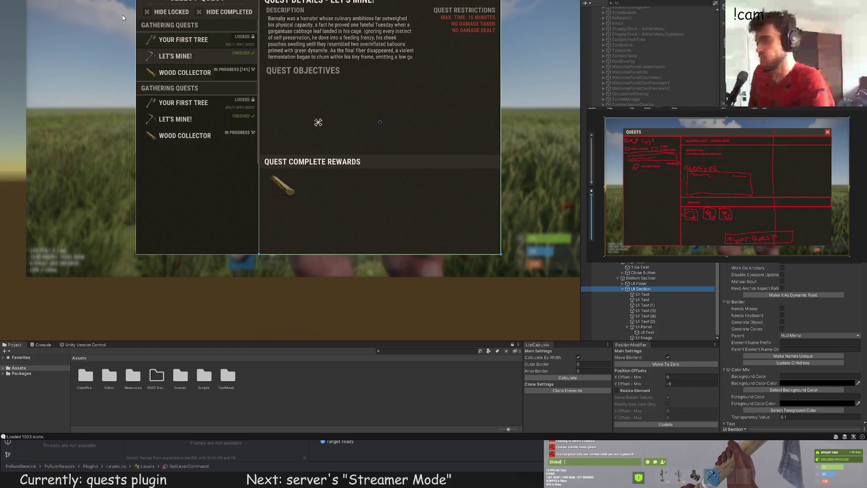
# Select the reward slot UI Panel and give it a dark colour, settling on LTD5
pyautogui.click(318, 122)
pyautogui.press('f')
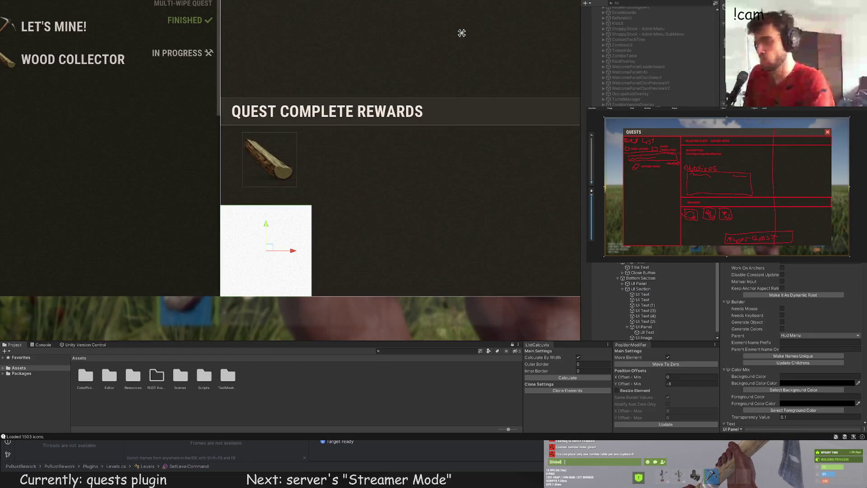
pyautogui.hotkey('ctrl', 'shift', 'c')
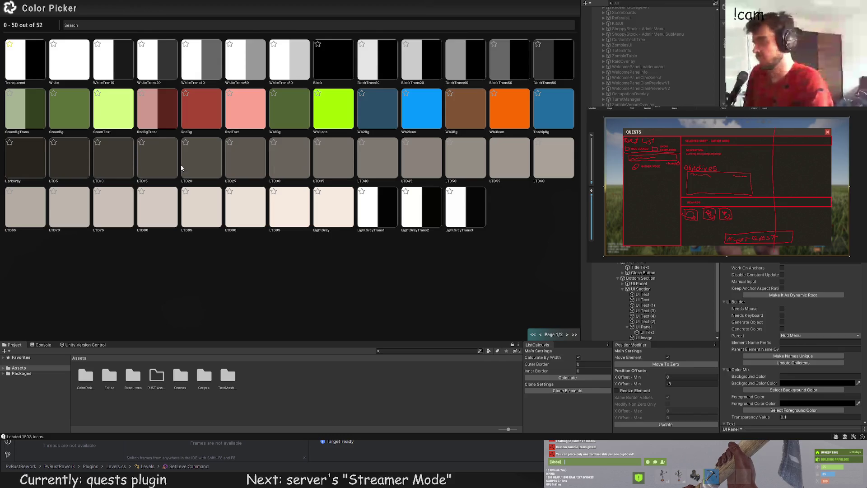
pyautogui.click(30, 158)
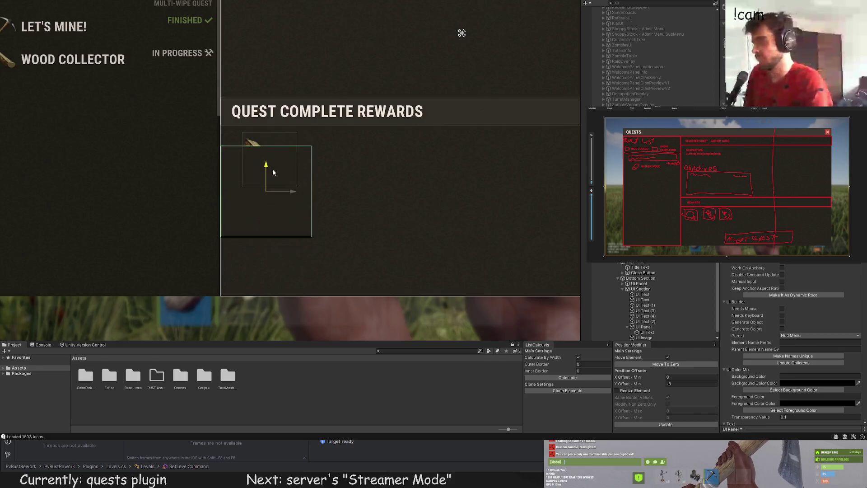
pyautogui.hotkey('ctrl', 'shift', 'c')
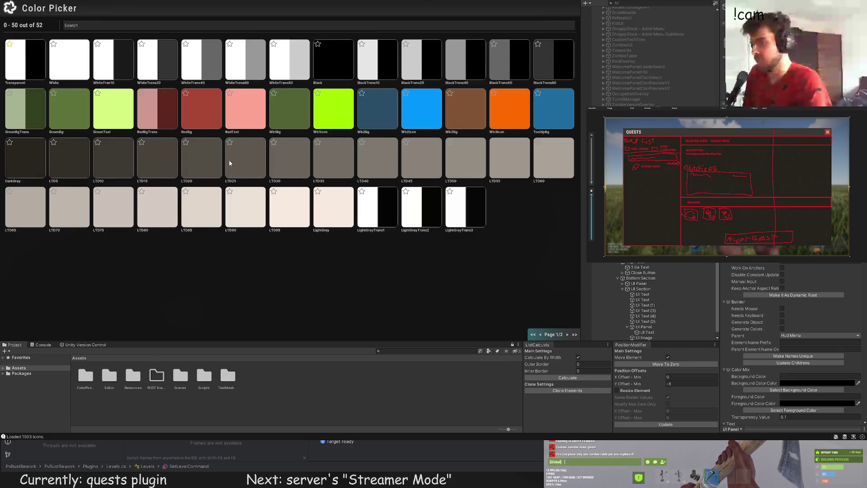
pyautogui.click(68, 155)
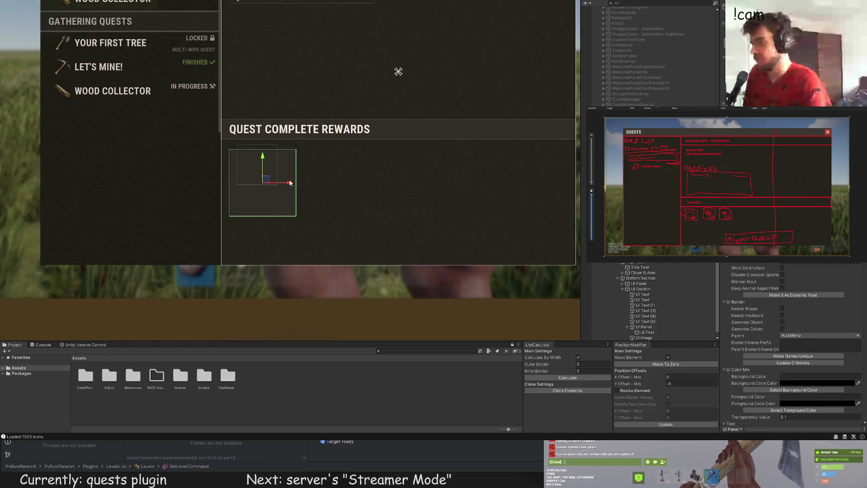
pyautogui.hotkey('ctrl', 'shift', 'c')
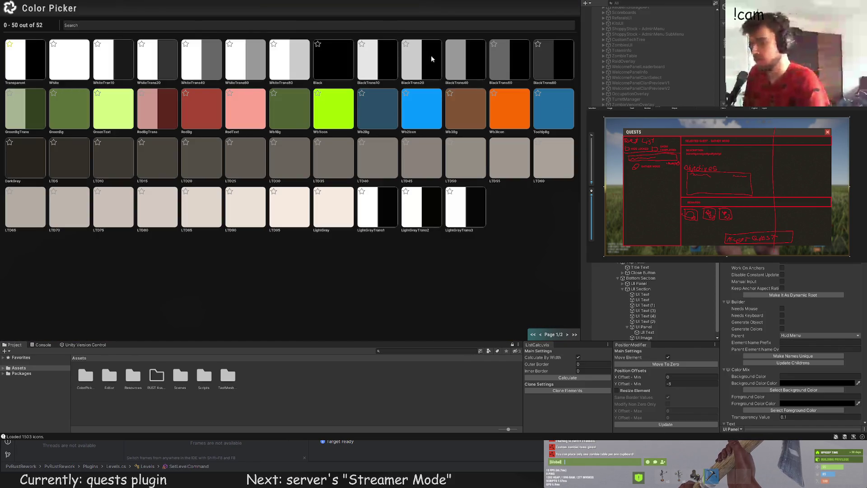
pyautogui.click(431, 55)
pyautogui.scroll(2, 261, 174)
# Move the slot panel over the log and resize it to 60x60
pyautogui.moveTo(249, 176); pyautogui.dragTo(287, 188)
pyautogui.press('t')
pyautogui.scroll(2, 301, 217)
pyautogui.moveTo(304, 239); pyautogui.dragTo(256, 190)
pyautogui.scroll(-5, 271, 189)
pyautogui.click(340, 190)
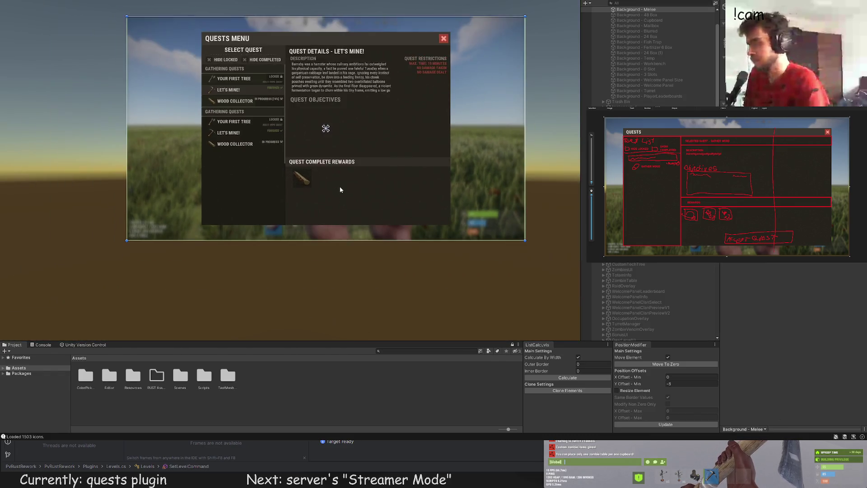
# Move the wood-log image into the slot panel and shrink it from its corners
pyautogui.click(336, 190)
pyautogui.press('f')
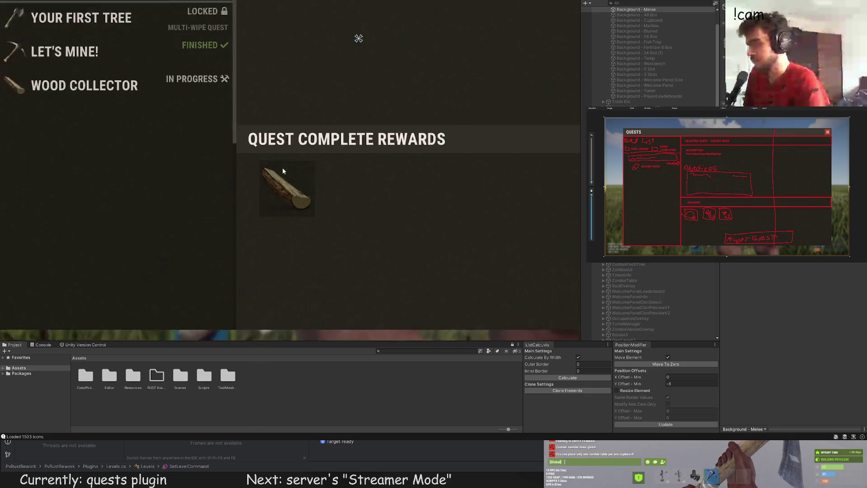
pyautogui.moveTo(649, 339); pyautogui.dragTo(649, 338)
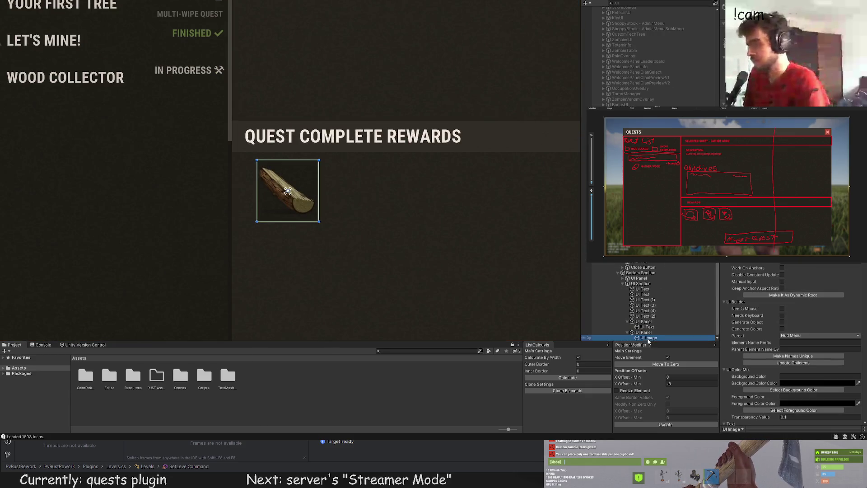
pyautogui.scroll(5, 324, 199)
pyautogui.moveTo(308, 255); pyautogui.dragTo(297, 245)
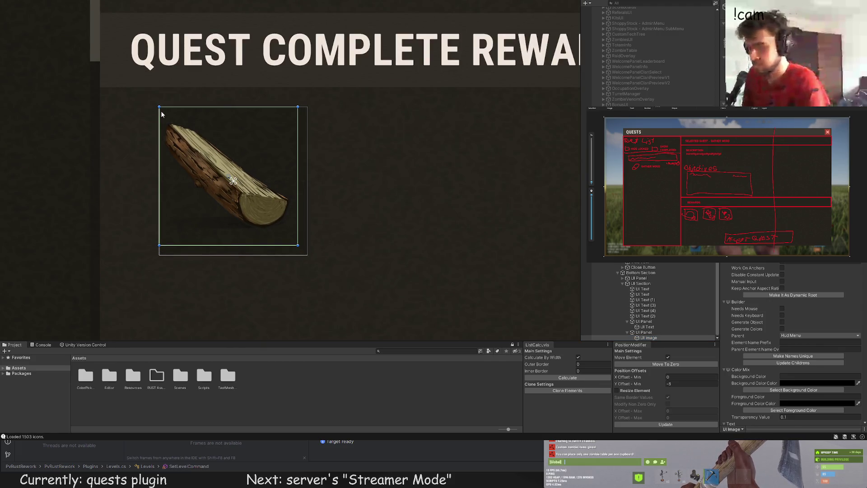
pyautogui.moveTo(159, 107); pyautogui.dragTo(168, 117)
pyautogui.click(171, 121)
# Shrink the log image a little more and fine-tune its size, previewing the result
pyautogui.scroll(-10, 180, 173)
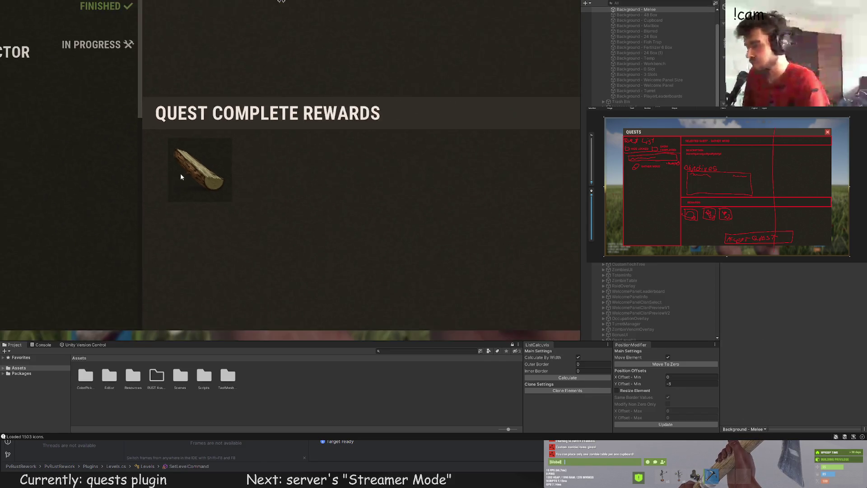
pyautogui.scroll(10, 170, 205)
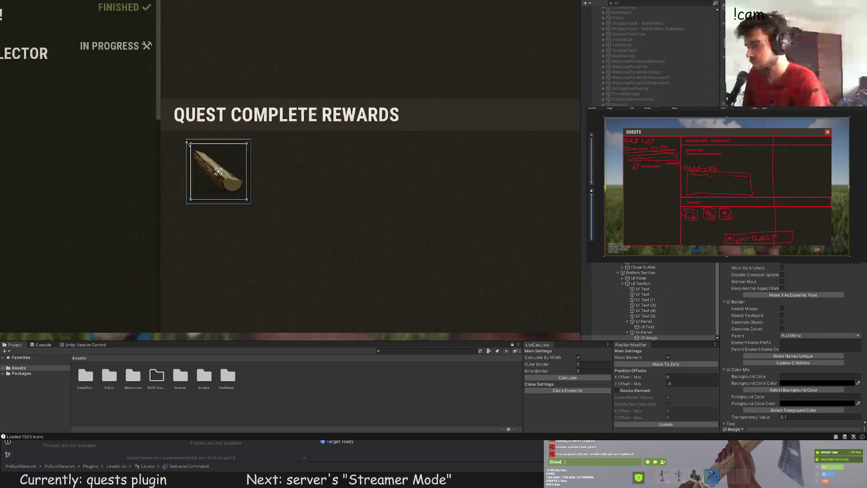
pyautogui.click(185, 164)
pyautogui.moveTo(184, 164); pyautogui.dragTo(189, 170)
pyautogui.moveTo(322, 305); pyautogui.dragTo(322, 304)
pyautogui.click(360, 289)
pyautogui.scroll(-2, 390, 273)
pyautogui.scroll(-6, 389, 274)
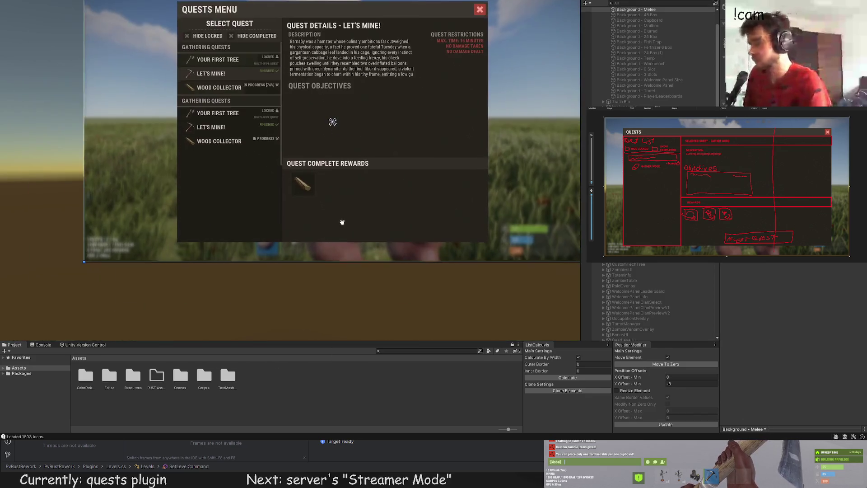
# Recheck the log image, then select the slot panel holding it
pyautogui.click(307, 165)
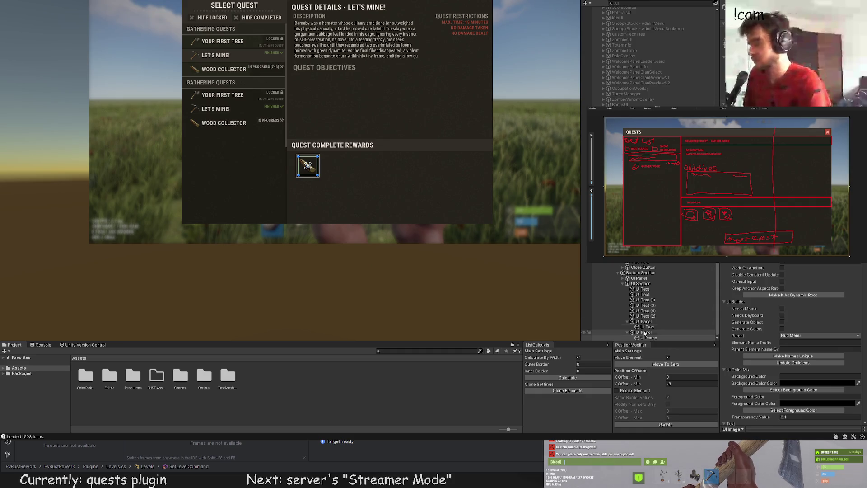
pyautogui.click(353, 178)
pyautogui.scroll(-1, 359, 188)
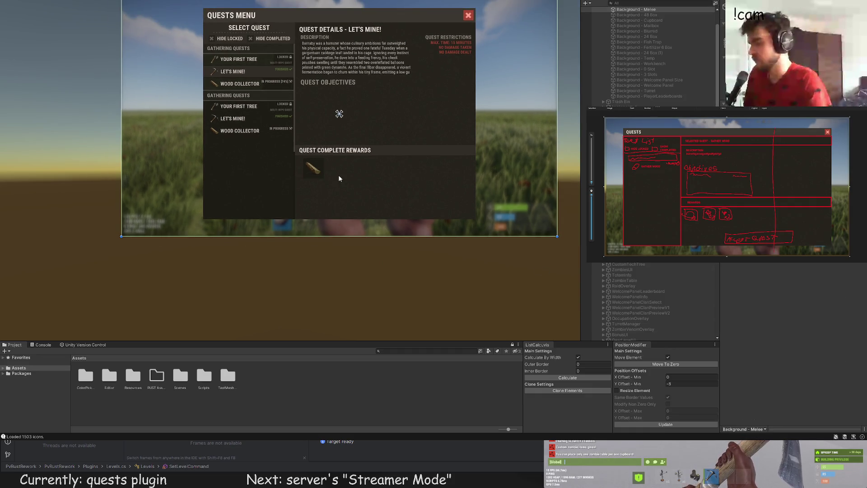
pyautogui.scroll(5, 339, 177)
pyautogui.click(305, 174)
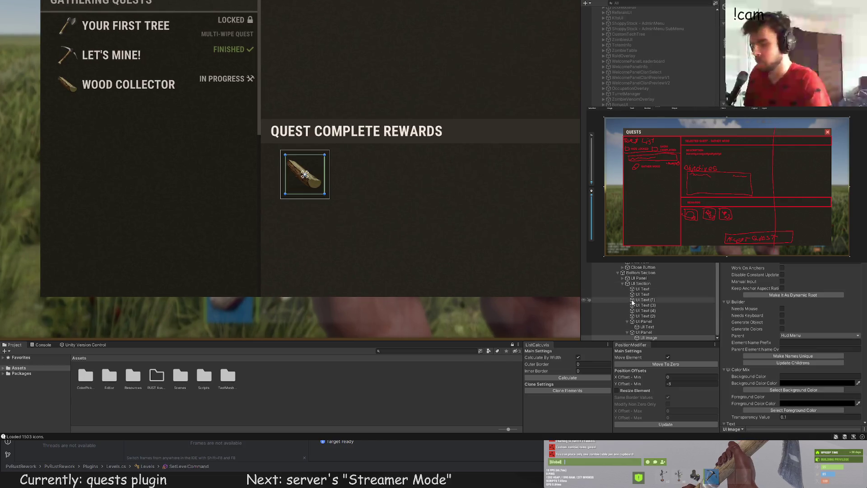
pyautogui.click(304, 174)
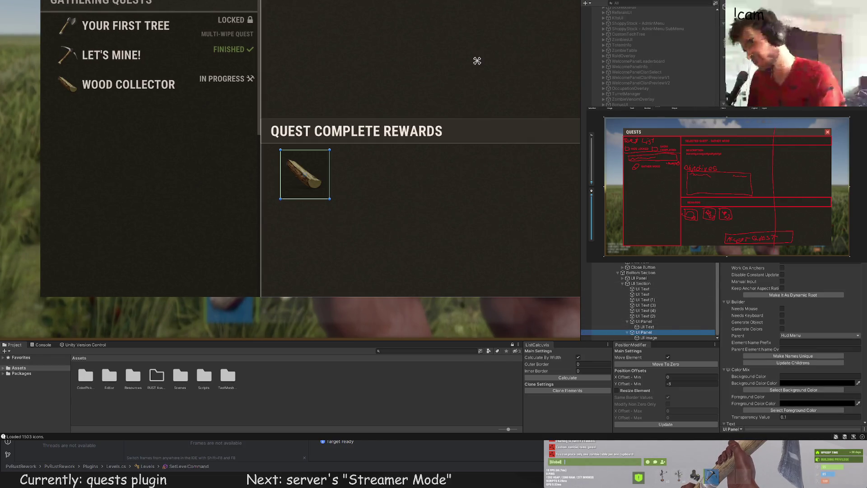
pyautogui.scroll(-5, 806, 295)
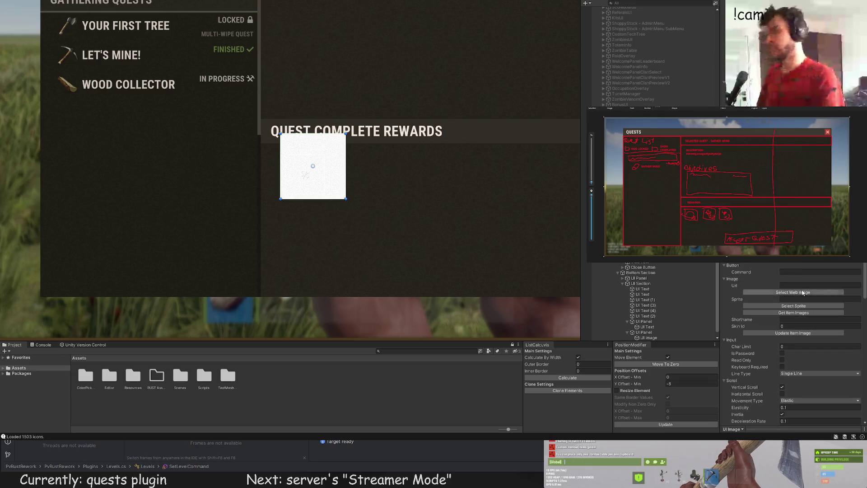
# Give the reward frame the ui.box sprite tinted LTD10
pyautogui.click(793, 306)
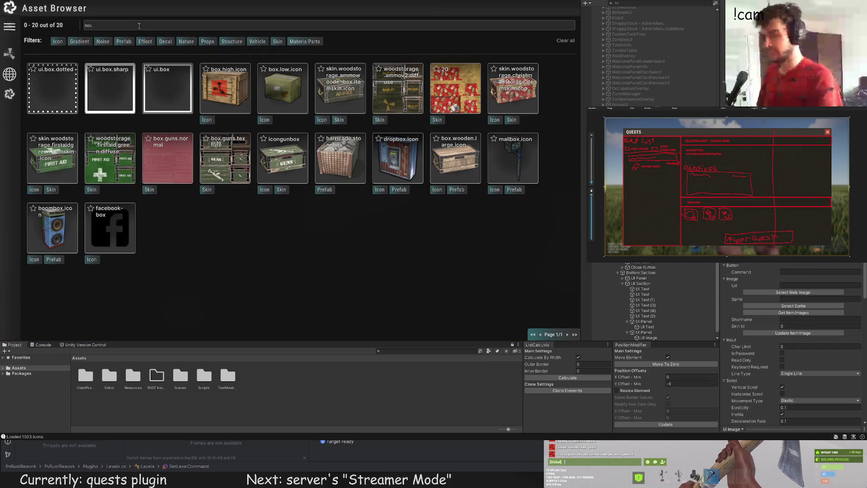
pyautogui.click(166, 89)
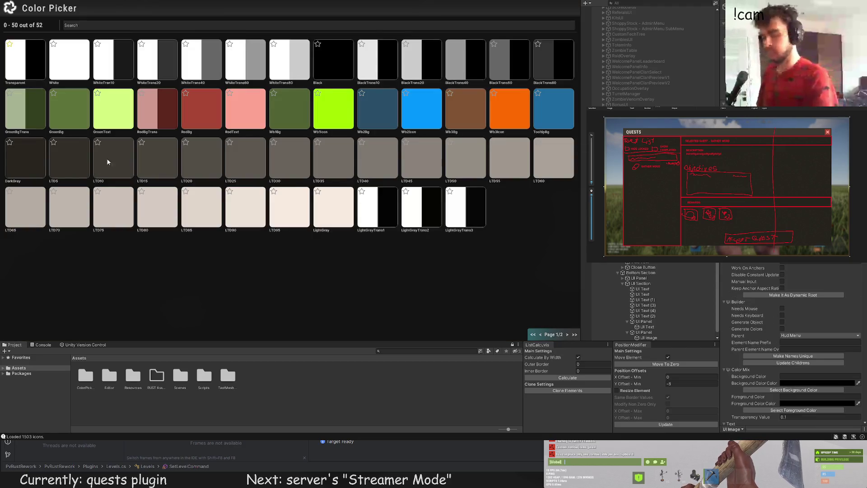
pyautogui.click(108, 162)
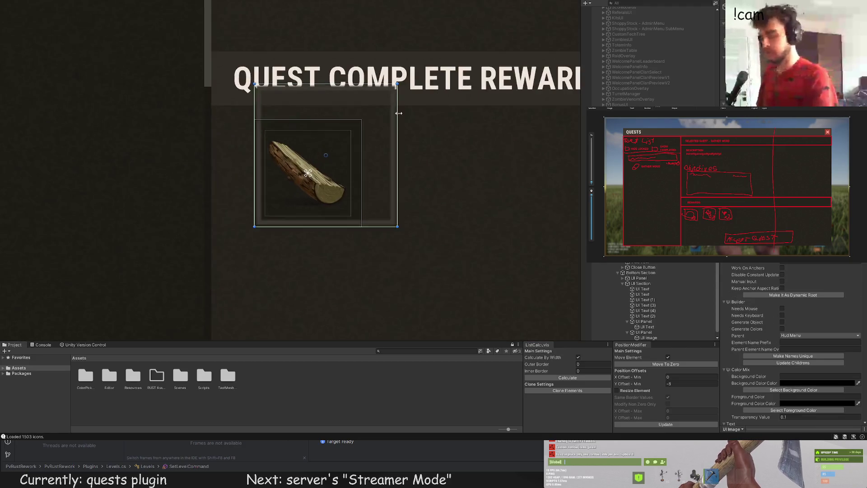
pyautogui.scroll(2, 388, 121)
# Resize the frame's rect to sit around the log and preview the quest panel
pyautogui.moveTo(353, 121); pyautogui.dragTo(351, 120)
pyautogui.moveTo(217, 255); pyautogui.dragTo(213, 259)
pyautogui.scroll(-5, 802, 334)
pyautogui.scroll(-5, 803, 337)
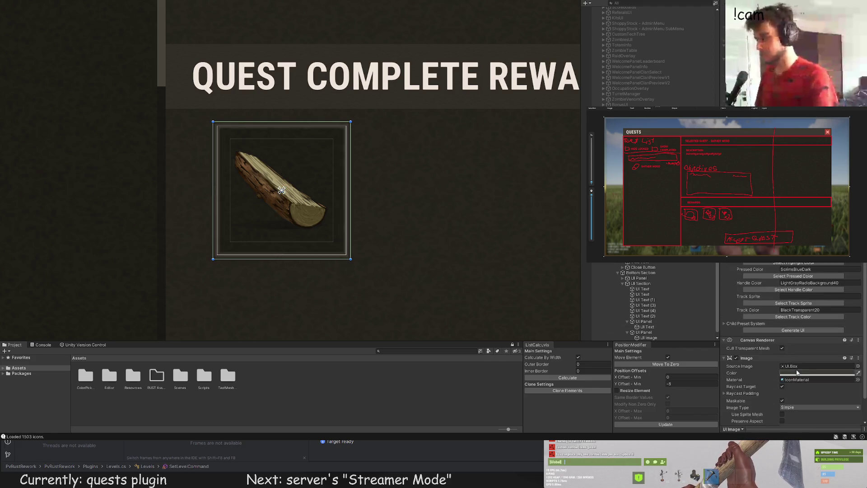
pyautogui.click(411, 231)
pyautogui.scroll(-5, 412, 231)
pyautogui.scroll(-3, 413, 228)
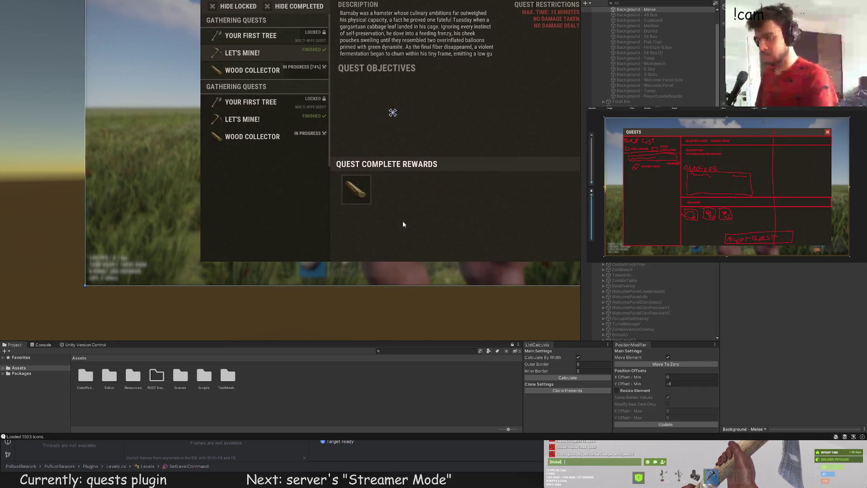
# Select the reward tile's panel and size the new label's text box to the tile
pyautogui.scroll(3, 403, 220)
pyautogui.click(366, 203)
pyautogui.scroll(3, 366, 210)
pyautogui.click(644, 326)
pyautogui.scroll(5, 347, 195)
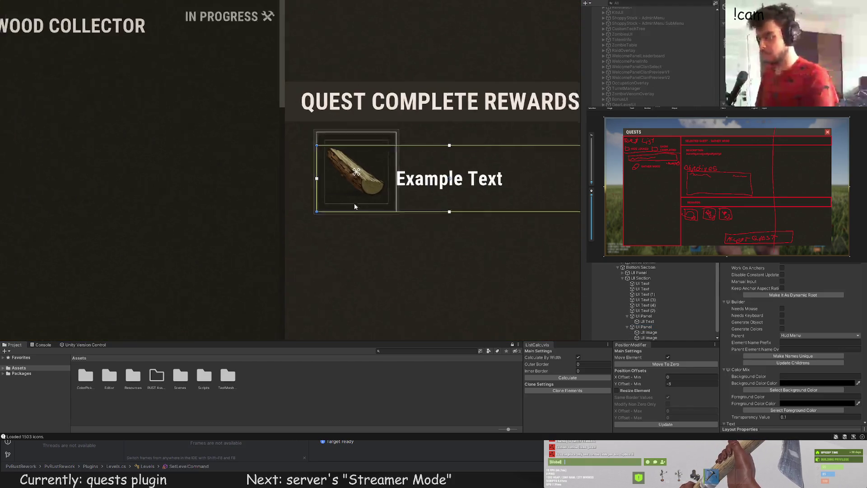
pyautogui.moveTo(407, 135); pyautogui.dragTo(185, 130)
pyautogui.scroll(2, 188, 132)
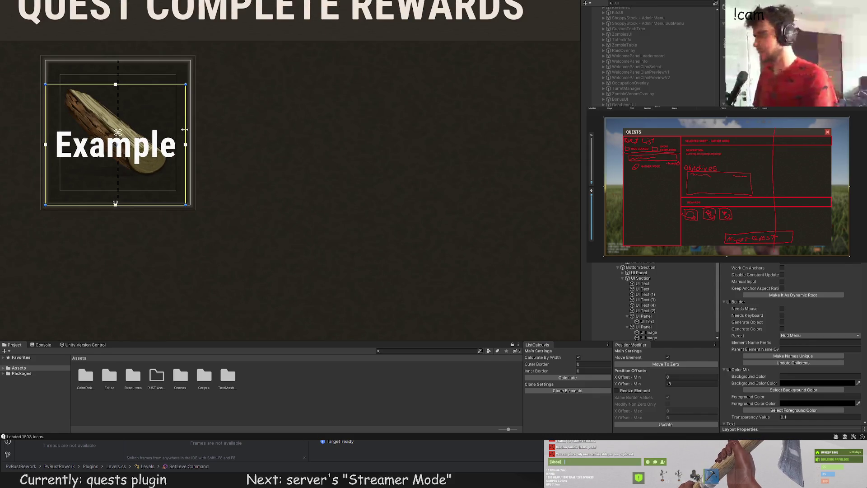
pyautogui.moveTo(170, 206); pyautogui.dragTo(171, 200)
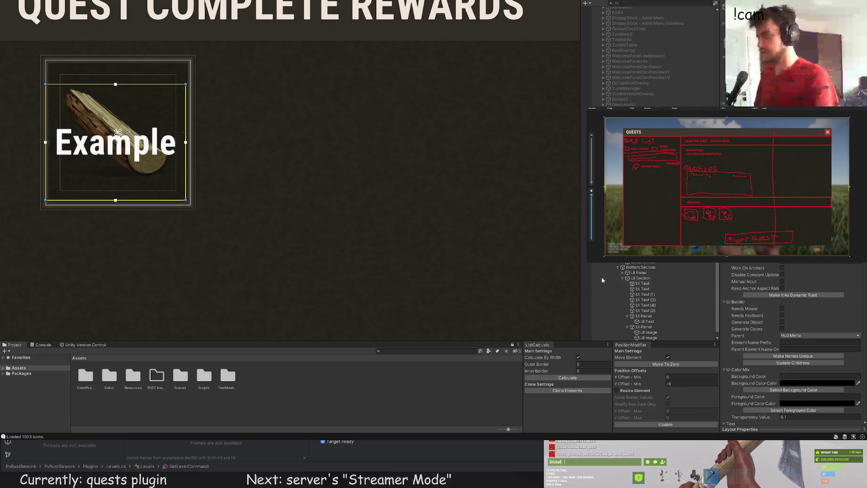
pyautogui.scroll(-8, 794, 319)
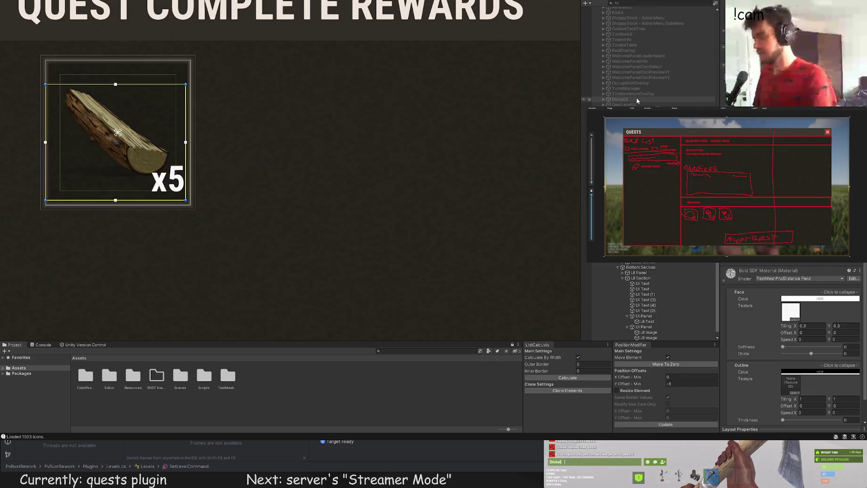
pyautogui.scroll(5, 793, 344)
pyautogui.scroll(5, 793, 343)
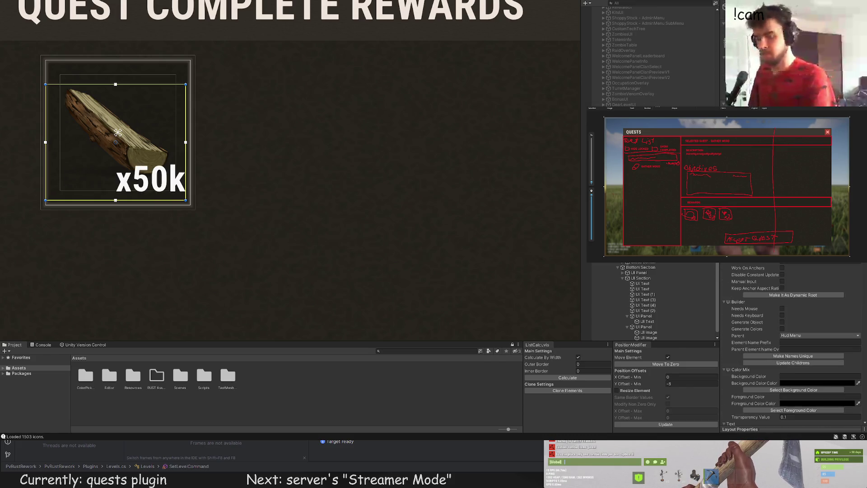
# Choose a colour swatch for the x50k label and preview the whole quests menu
pyautogui.click(793, 390)
pyautogui.click(345, 216)
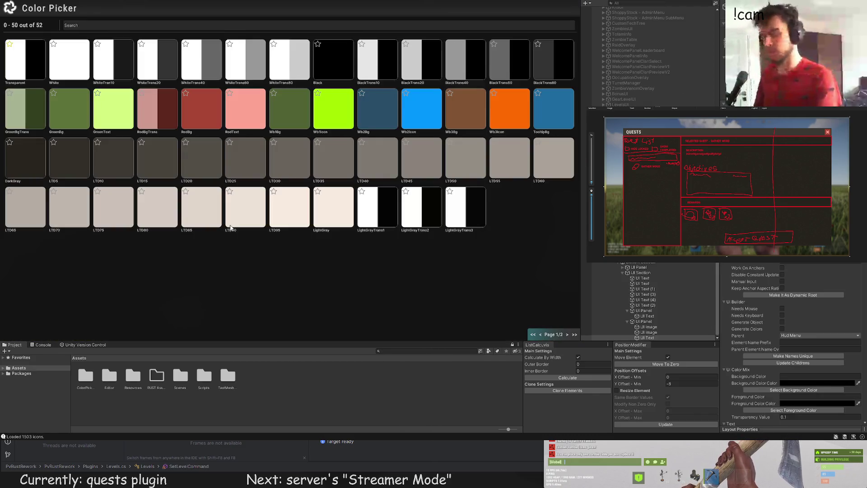
pyautogui.click(158, 220)
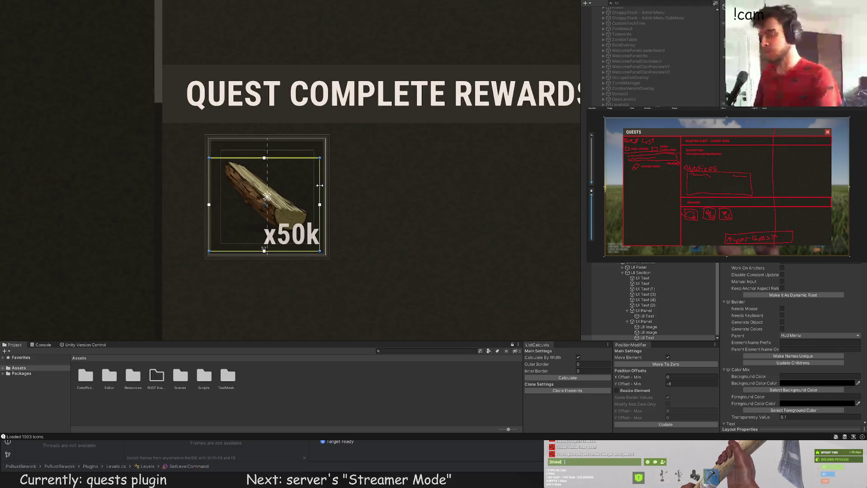
pyautogui.click(406, 208)
pyautogui.scroll(-10, 424, 249)
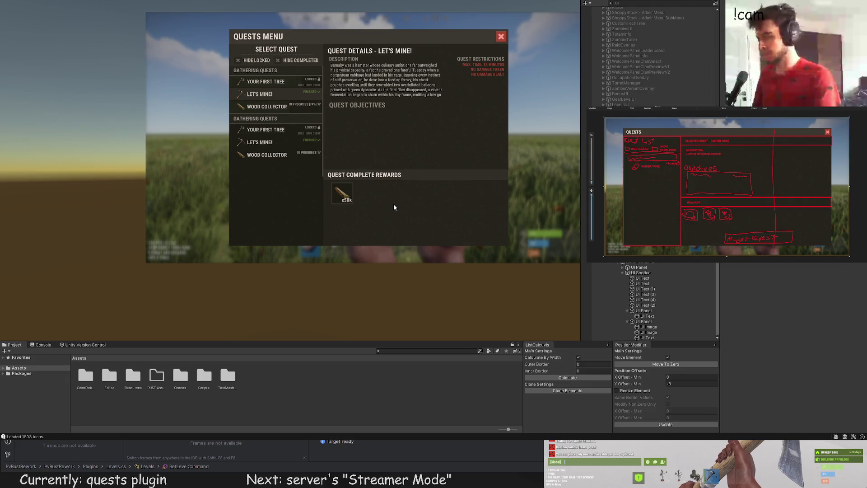
pyautogui.click(343, 191)
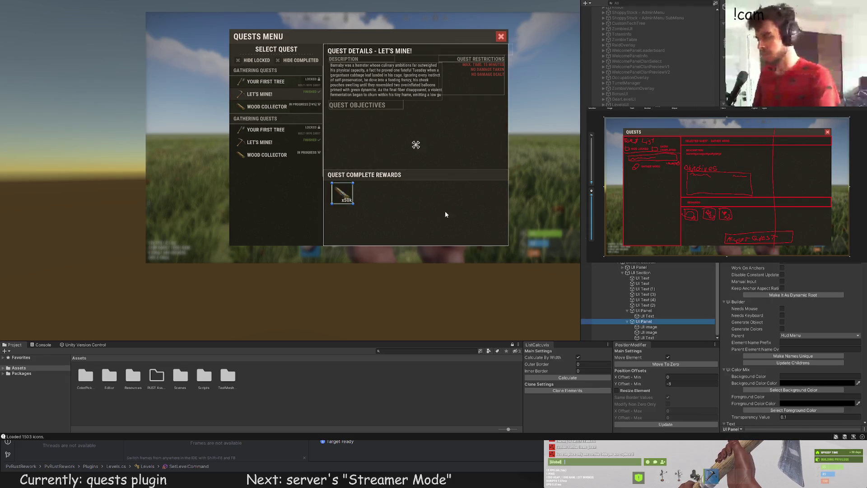
# Nudge the x50k wood reward tile slightly downward
pyautogui.scroll(5, 348, 187)
pyautogui.scroll(3, 335, 187)
pyautogui.press('w')
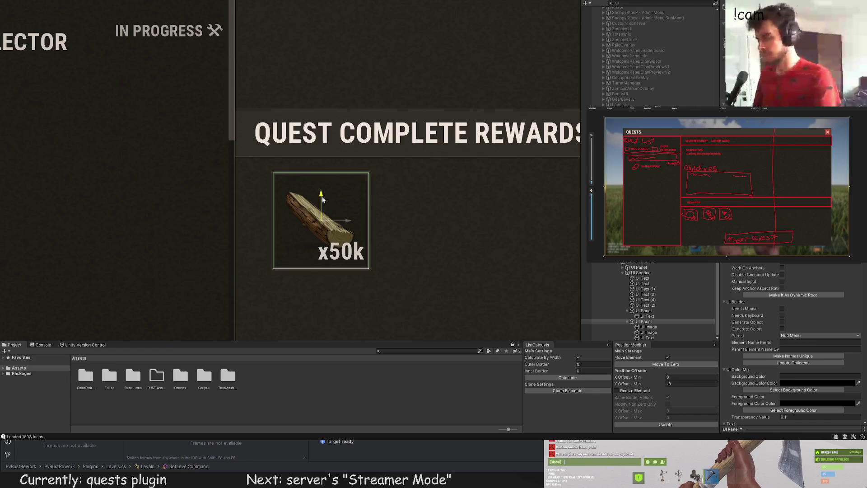
pyautogui.moveTo(321, 196); pyautogui.dragTo(320, 201)
pyautogui.click(429, 216)
# Duplicate the x50k reward tile and offset the copy horizontally by 18
pyautogui.scroll(-10, 427, 212)
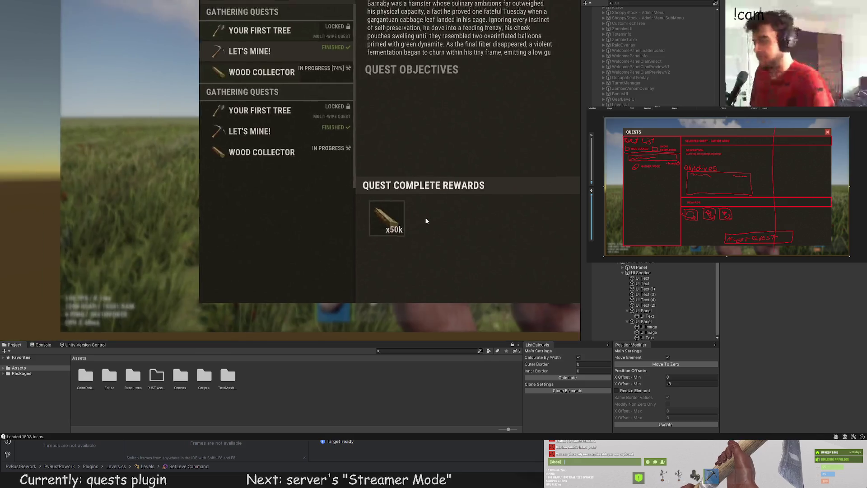
pyautogui.hotkey('ctrl', 'z')
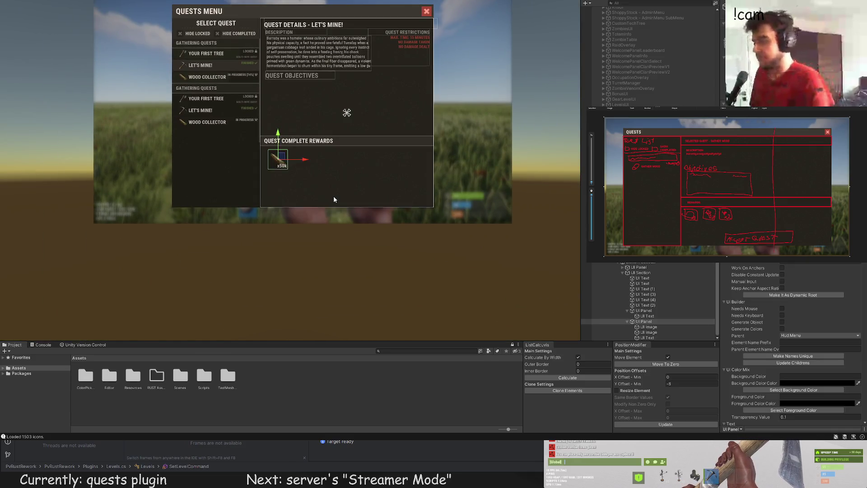
pyautogui.press('f')
pyautogui.hotkey('ctrl', 'd')
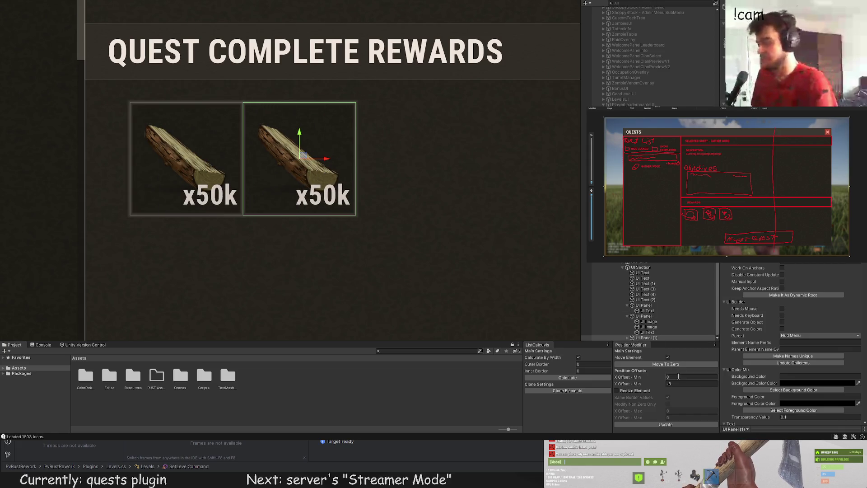
pyautogui.click(669, 376)
pyautogui.write('8')
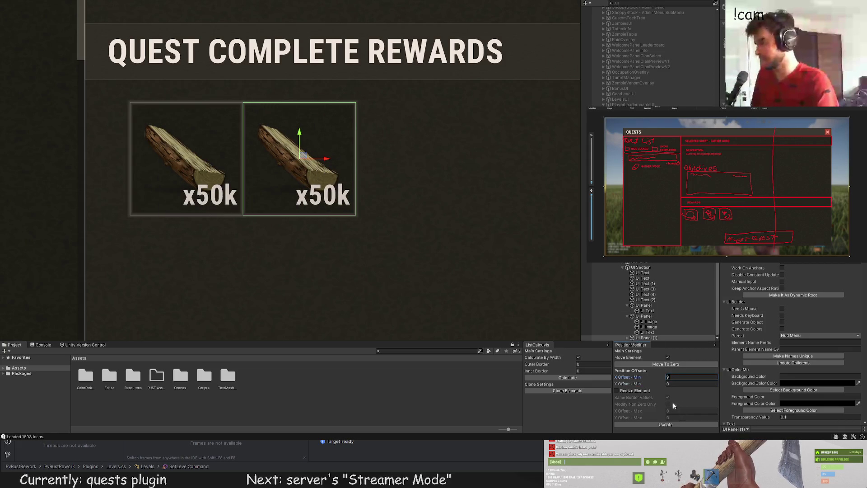
pyautogui.click(667, 425)
pyautogui.scroll(-5, 359, 240)
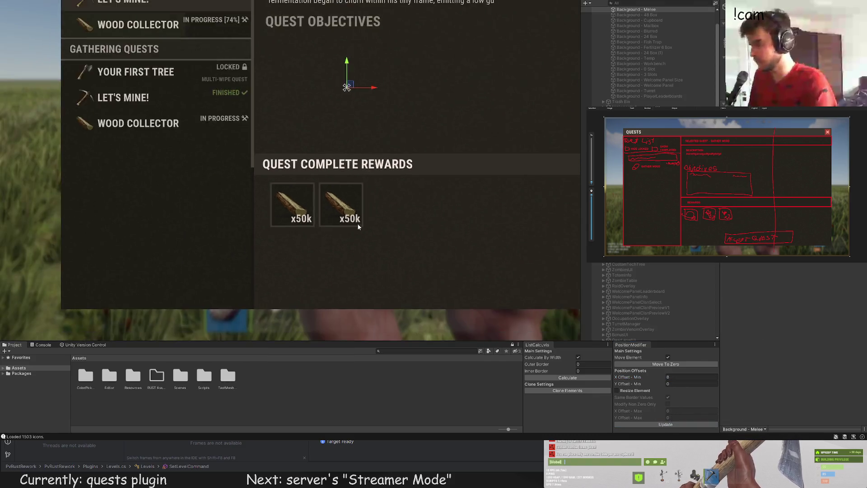
pyautogui.write('18')
pyautogui.click(666, 425)
pyautogui.click(380, 245)
pyautogui.scroll(-2, 334, 212)
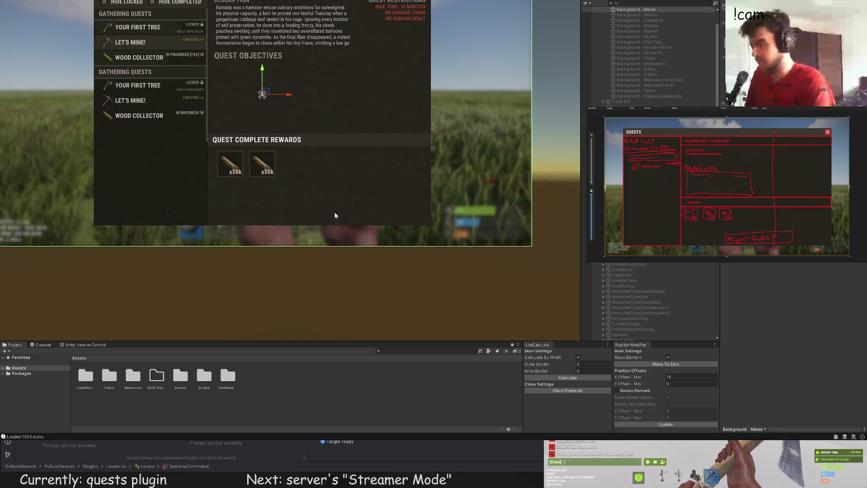
# Change the second reward tile's icon shortname so it shows metal fragments
pyautogui.click(261, 163)
pyautogui.scroll(2, 332, 172)
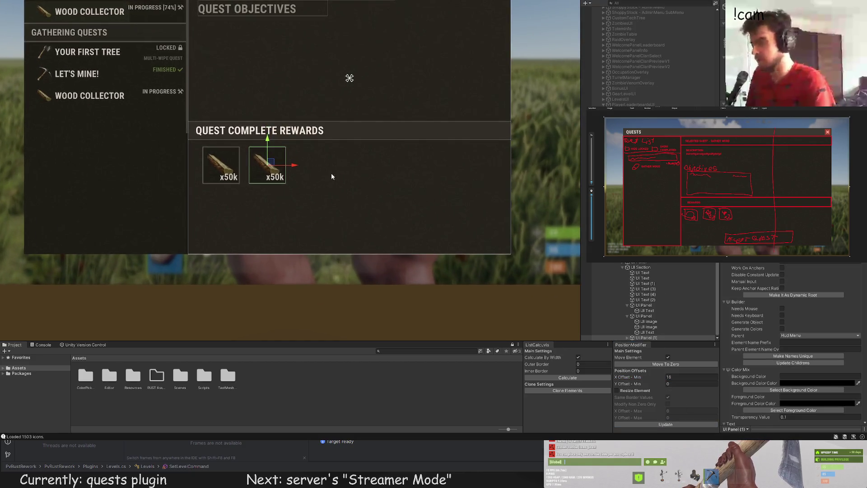
pyautogui.click(628, 337)
pyautogui.scroll(-1, 648, 331)
pyautogui.click(648, 327)
pyautogui.click(788, 374)
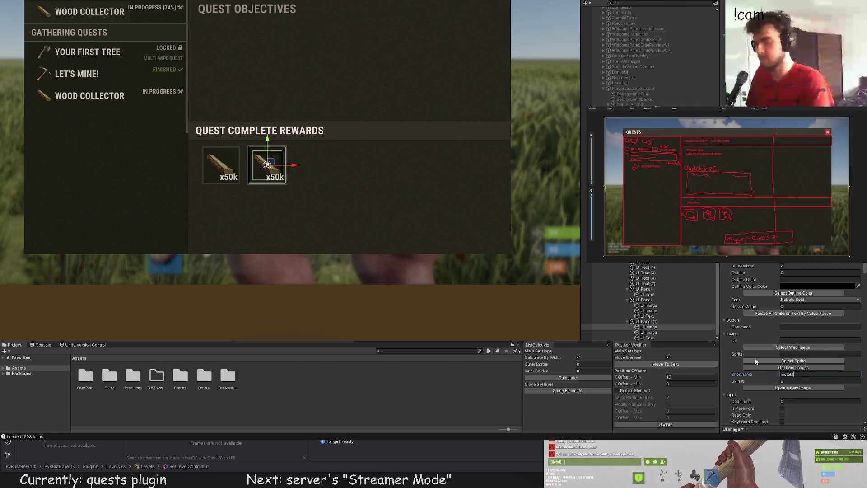
pyautogui.click(789, 388)
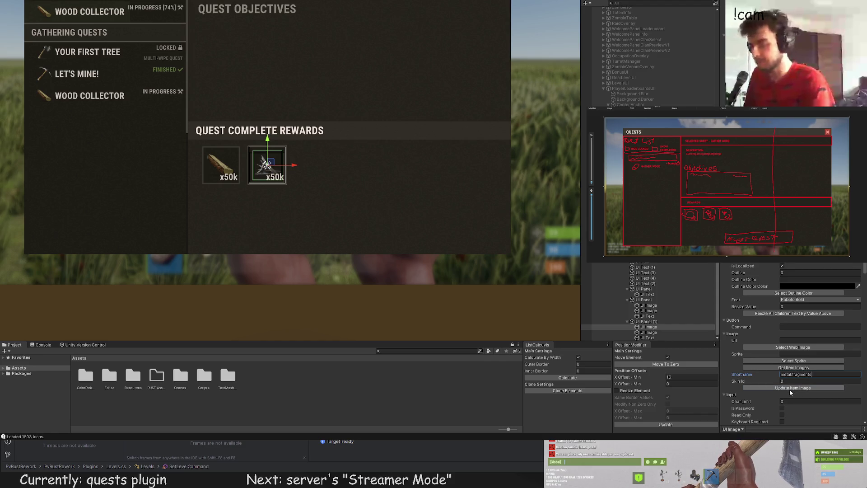
pyautogui.click(656, 333)
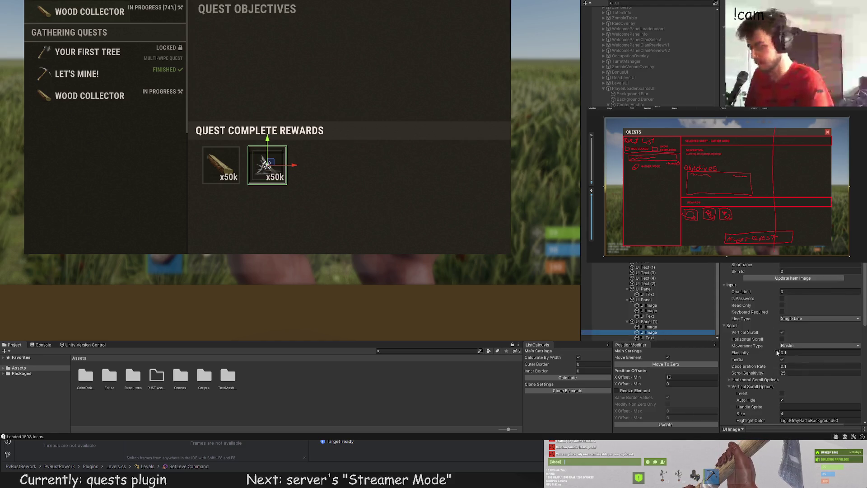
pyautogui.press('Down')
pyautogui.scroll(-5, 781, 367)
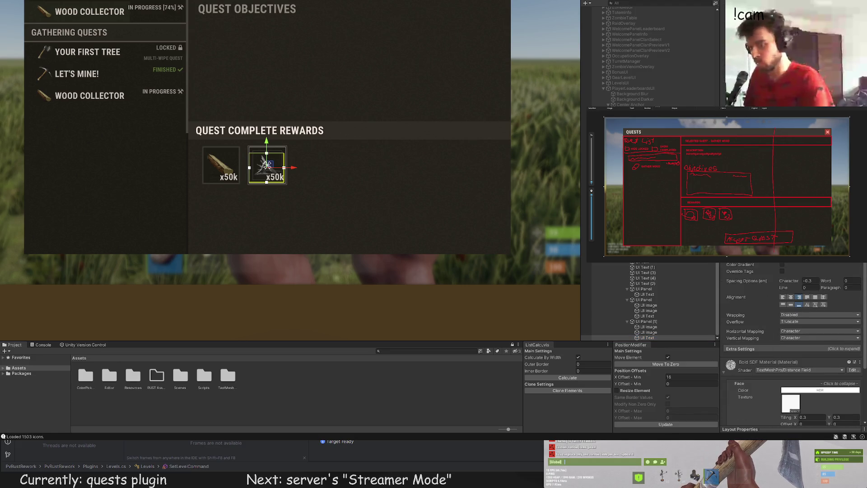
pyautogui.click(416, 196)
# Select the Quests Menu panel in the Hierarchy to show its UI Section settings
pyautogui.scroll(-4, 402, 201)
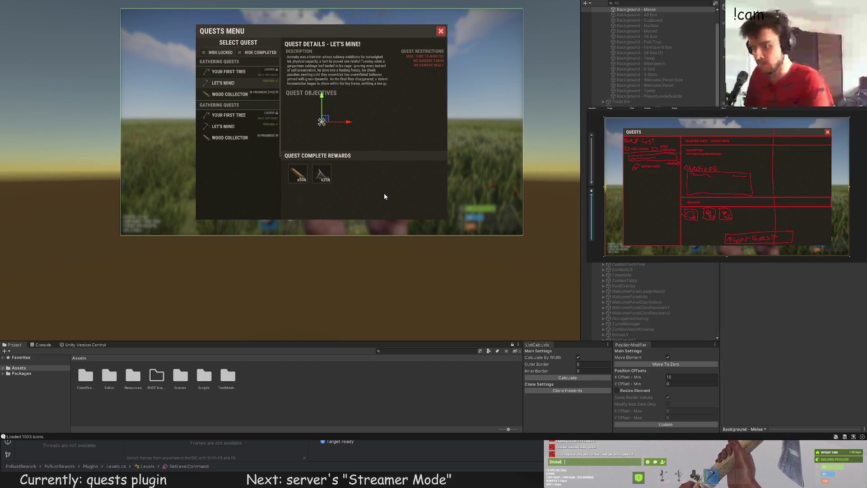
pyautogui.scroll(2, 362, 166)
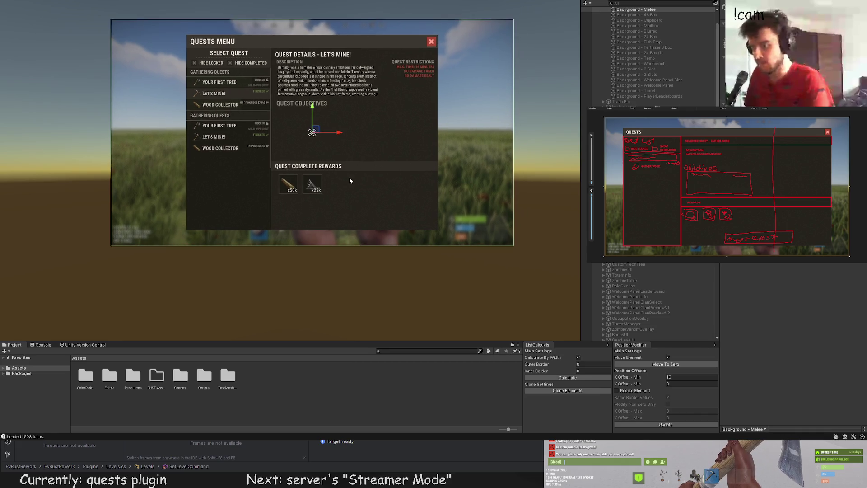
pyautogui.scroll(5, 649, 315)
pyautogui.scroll(-10, 649, 316)
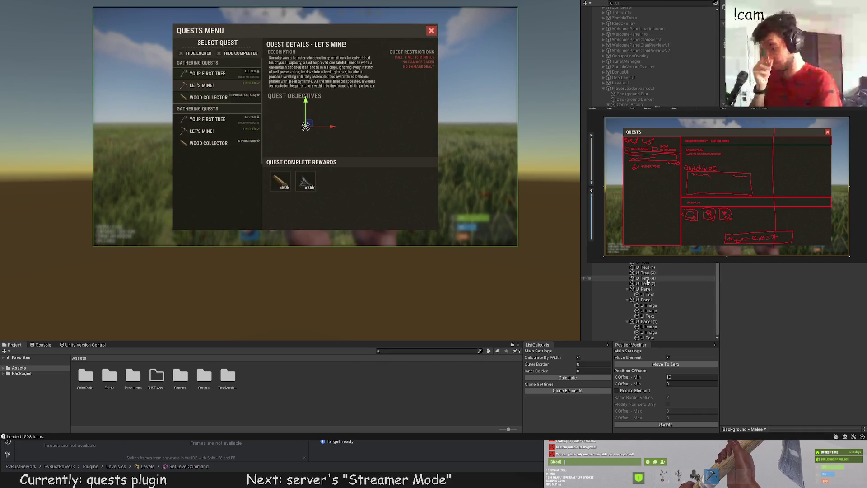
pyautogui.click(437, 94)
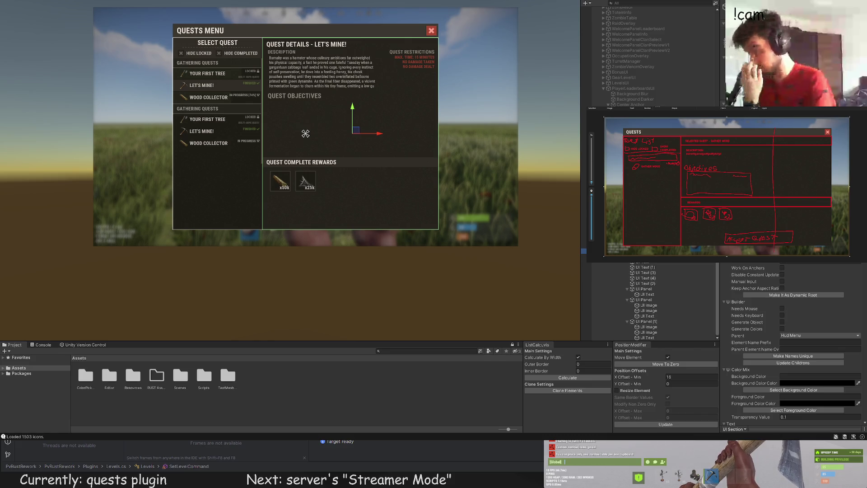
pyautogui.scroll(5, 339, 158)
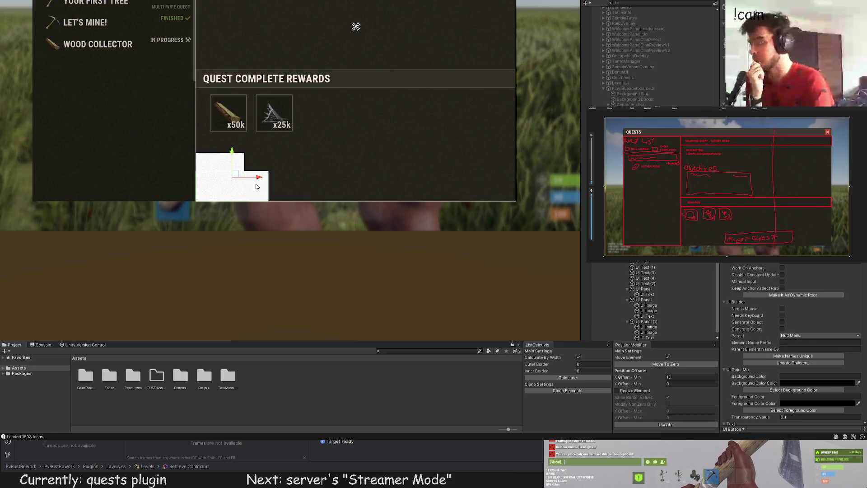
# Move the new button up under the rewards, colour it green, and select its text element
pyautogui.scroll(1, 256, 186)
pyautogui.moveTo(256, 186)
pyautogui.mouseDown()
pyautogui.moveTo(362, 184)
pyautogui.moveTo(321, 183)
pyautogui.moveTo(298, 149)
pyautogui.moveTo(499, 158)
pyautogui.moveTo(460, 153)
pyautogui.mouseUp()
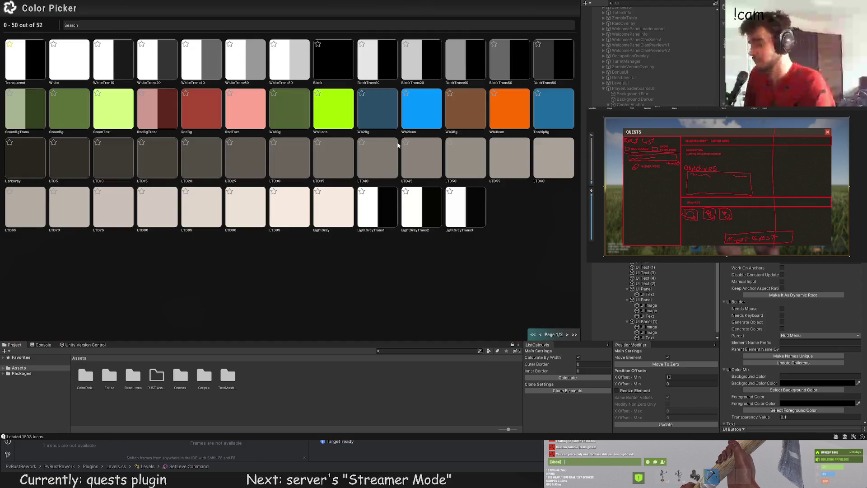
pyautogui.click(107, 112)
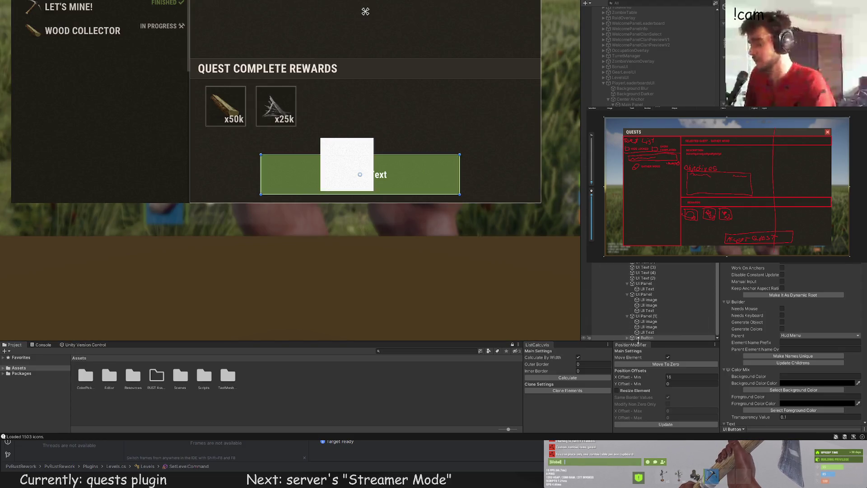
pyautogui.click(629, 338)
pyautogui.click(650, 337)
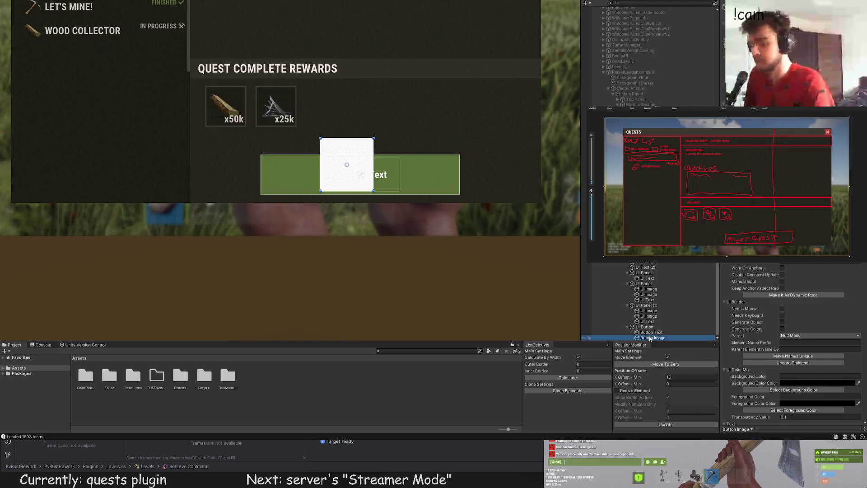
pyautogui.scroll(-10, 790, 343)
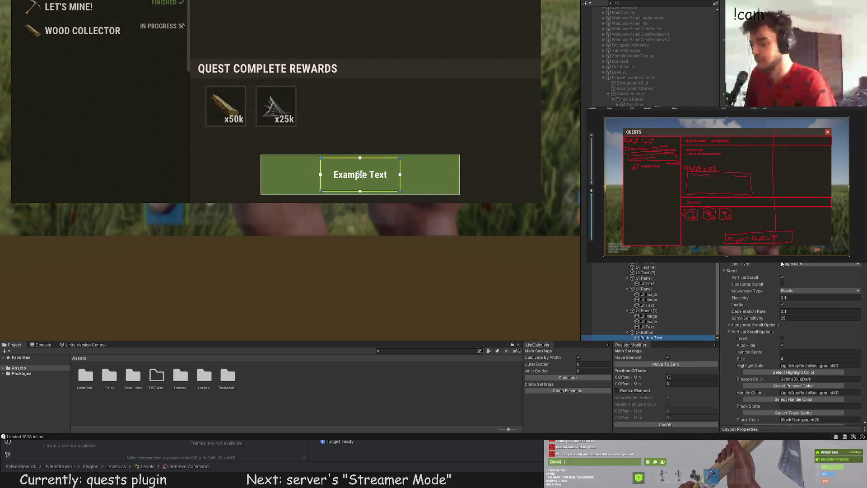
# Change the button text to ACCEPT QUEST with font size 35
pyautogui.click(767, 333)
pyautogui.write('35')
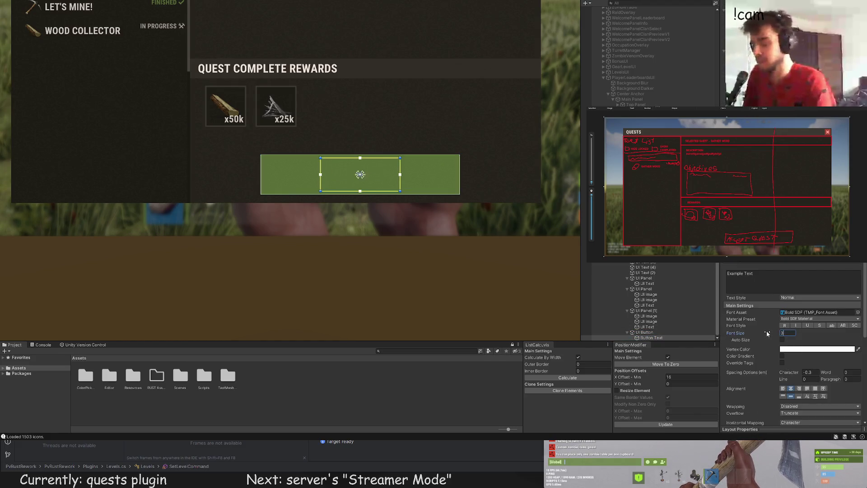
pyautogui.scroll(5, 738, 280)
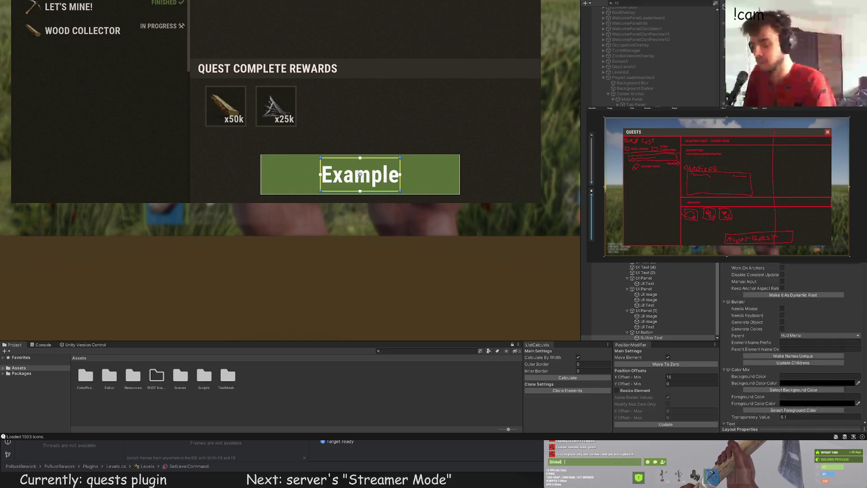
pyautogui.click(750, 352)
pyautogui.hotkey('ctrl', 'a')
pyautogui.write('AC')
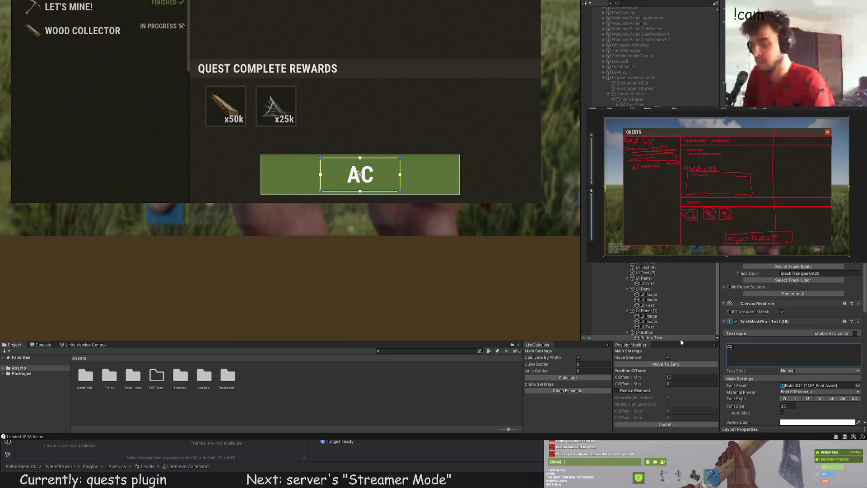
pyautogui.write('CEPT QUEST')
pyautogui.scroll(-5, 793, 343)
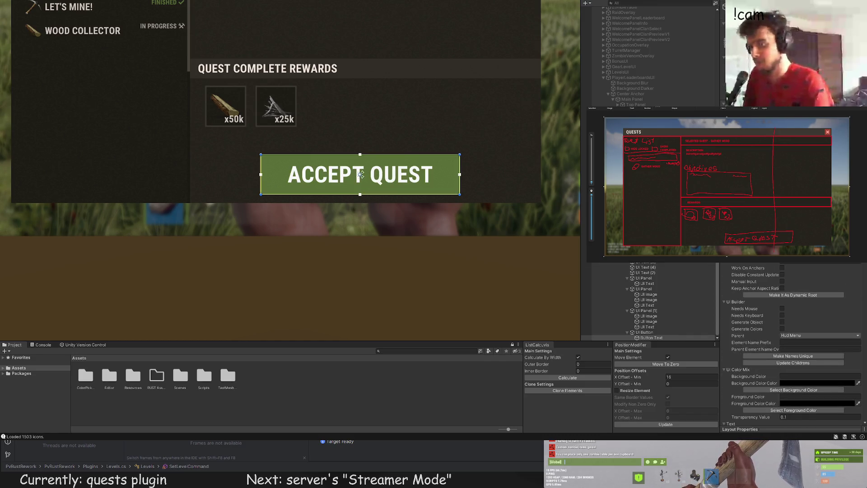
pyautogui.click(361, 174)
# Make the ACCEPT QUEST button shorter
pyautogui.scroll(-3, 190, 177)
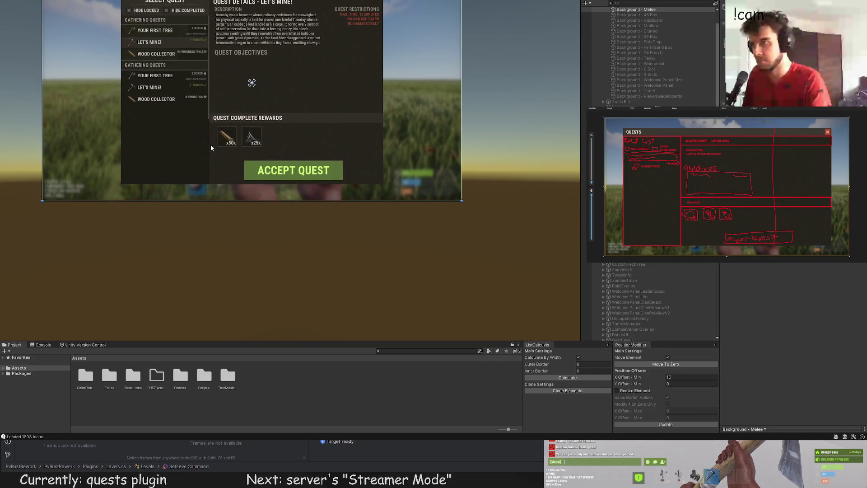
pyautogui.click(293, 170)
pyautogui.scroll(2, 294, 158)
pyautogui.moveTo(287, 161); pyautogui.dragTo(287, 166)
pyautogui.scroll(-3, 294, 156)
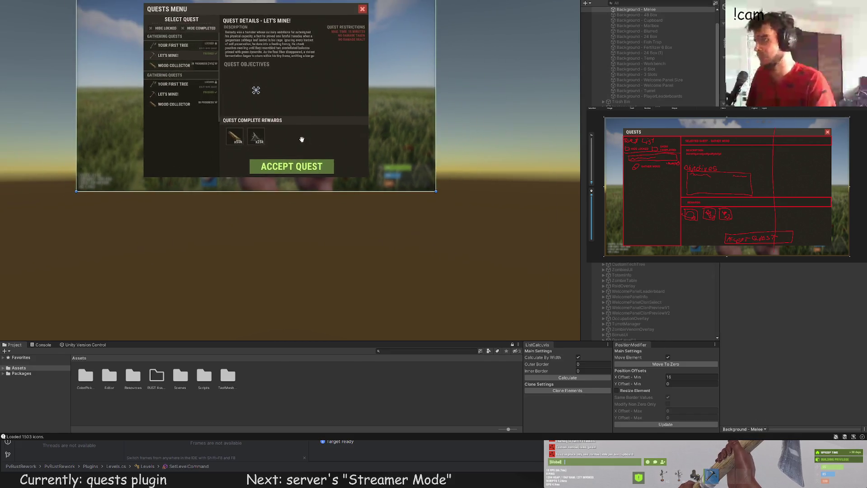
# Place the ACCEPT QUEST button below the rewards with offsets 0 and 25
pyautogui.click(357, 179)
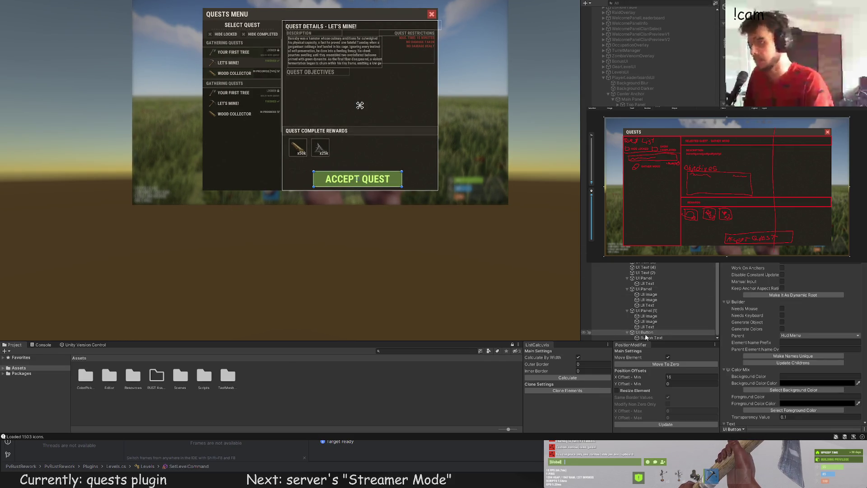
pyautogui.click(357, 179)
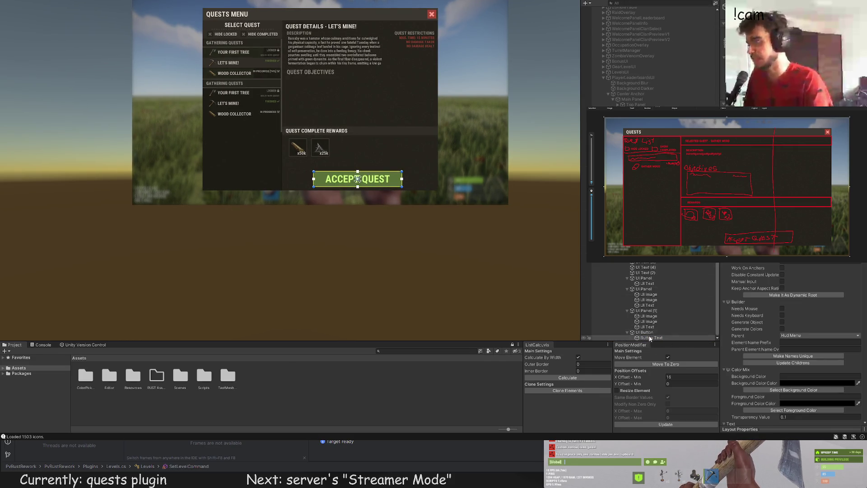
pyautogui.scroll(5, 350, 179)
pyautogui.moveTo(351, 151); pyautogui.dragTo(363, 42)
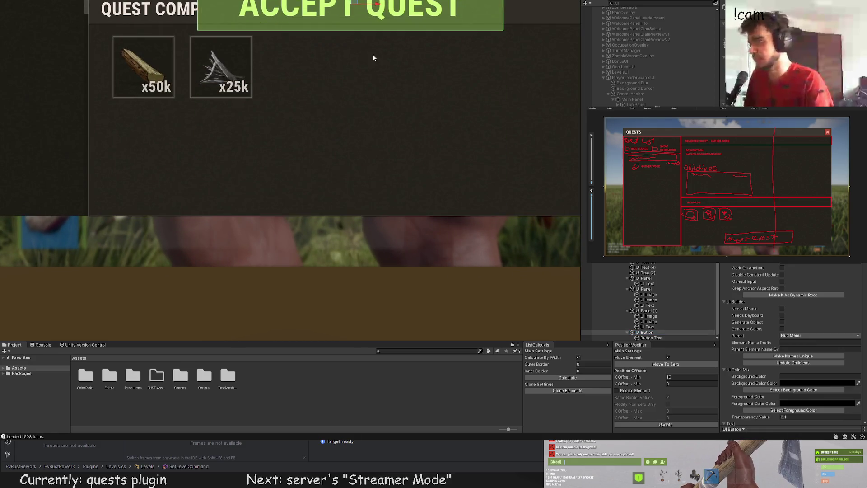
pyautogui.moveTo(340, 155)
pyautogui.mouseDown()
pyautogui.moveTo(323, 144)
pyautogui.moveTo(323, 84)
pyautogui.mouseUp()
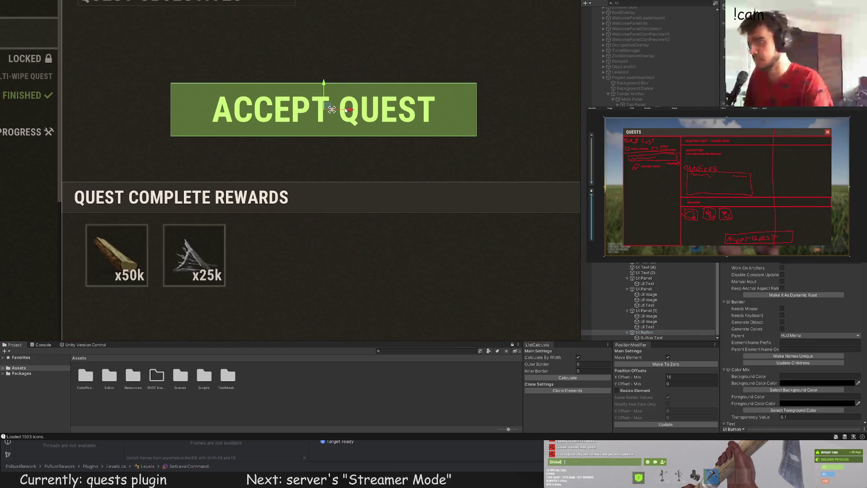
pyautogui.moveTo(351, 110); pyautogui.dragTo(329, 273)
pyautogui.scroll(-3, 329, 91)
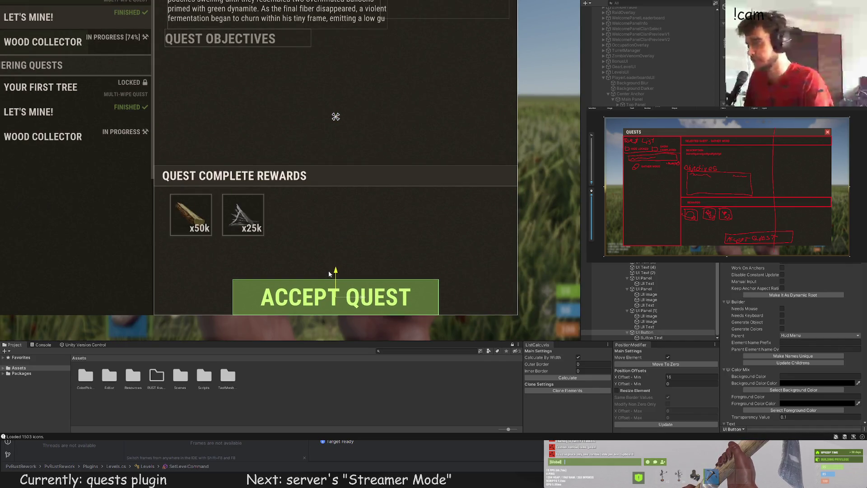
pyautogui.press('BackSpace')
pyautogui.click(673, 383)
pyautogui.write('25')
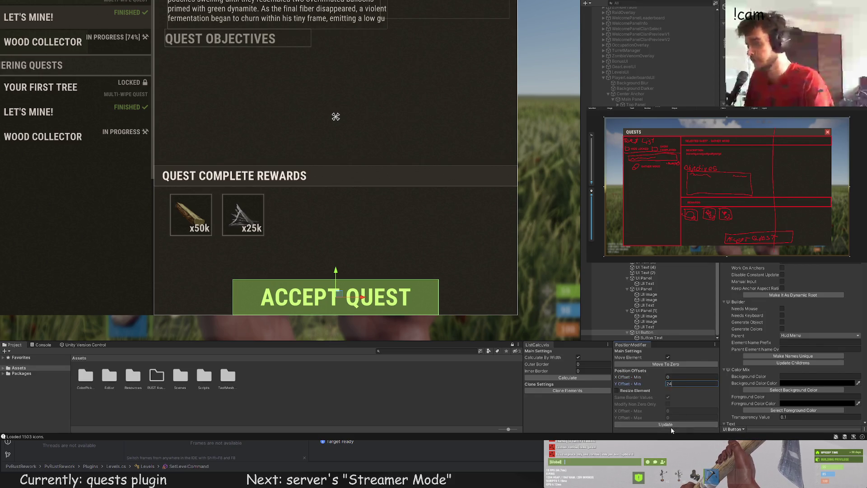
pyautogui.click(671, 427)
pyautogui.click(381, 328)
# Move the x25k reward tile lower with a vertical offset of 15
pyautogui.press('f')
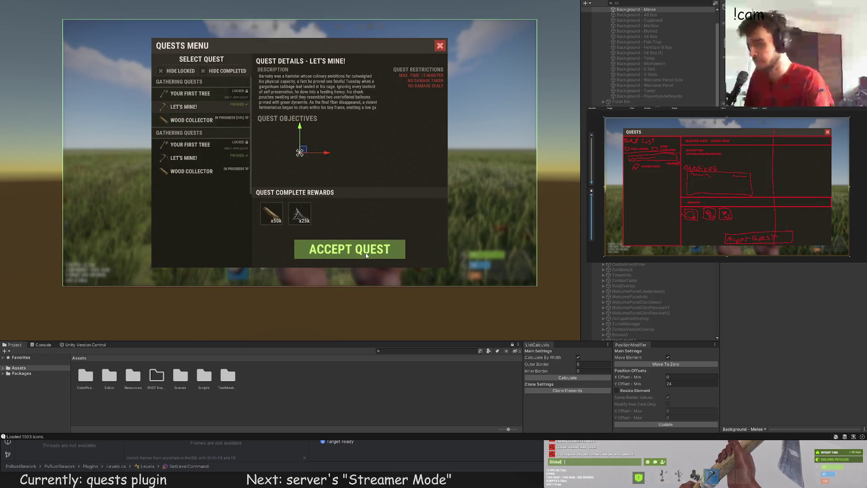
pyautogui.moveTo(363, 244); pyautogui.dragTo(345, 235)
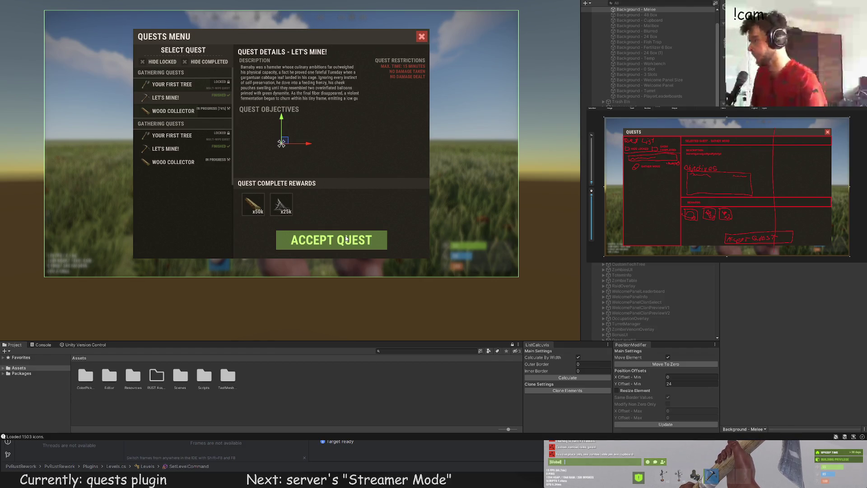
pyautogui.moveTo(365, 201)
pyautogui.mouseDown()
pyautogui.moveTo(347, 165)
pyautogui.moveTo(362, 189)
pyautogui.mouseUp()
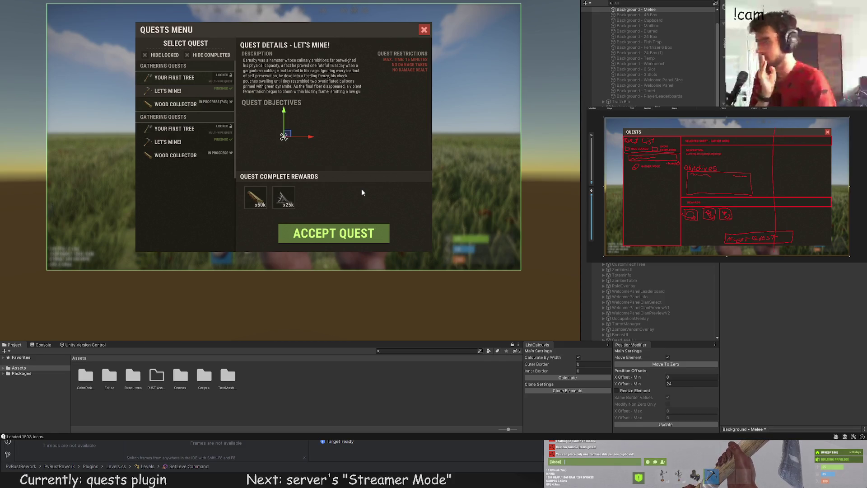
pyautogui.scroll(-10, 647, 311)
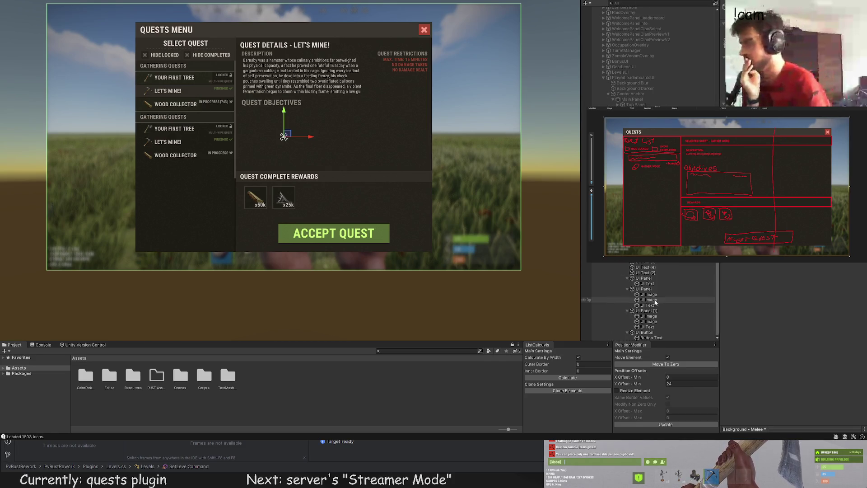
pyautogui.click(646, 312)
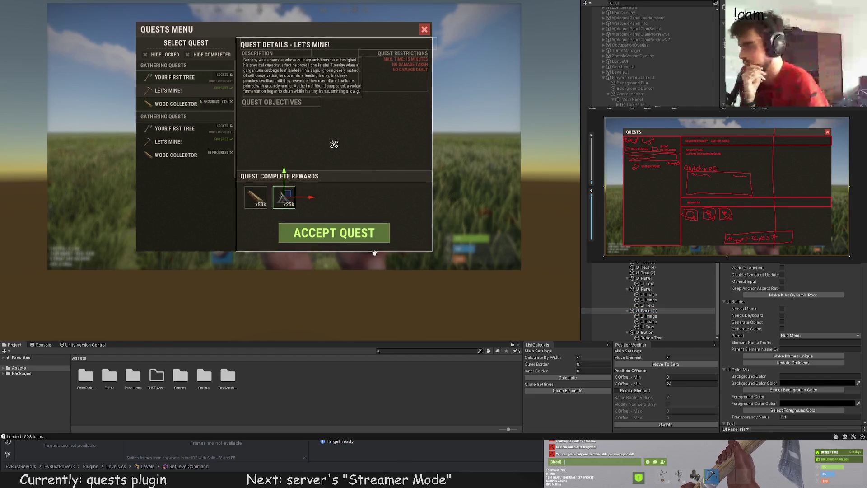
pyautogui.scroll(8, 345, 180)
pyautogui.scroll(3, 372, 179)
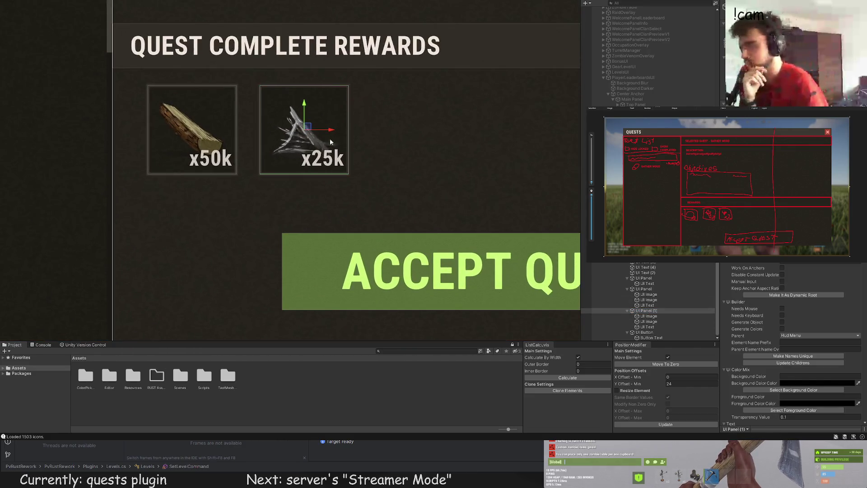
pyautogui.moveTo(305, 106); pyautogui.dragTo(304, 166)
pyautogui.scroll(-8, 767, 280)
pyautogui.write('15')
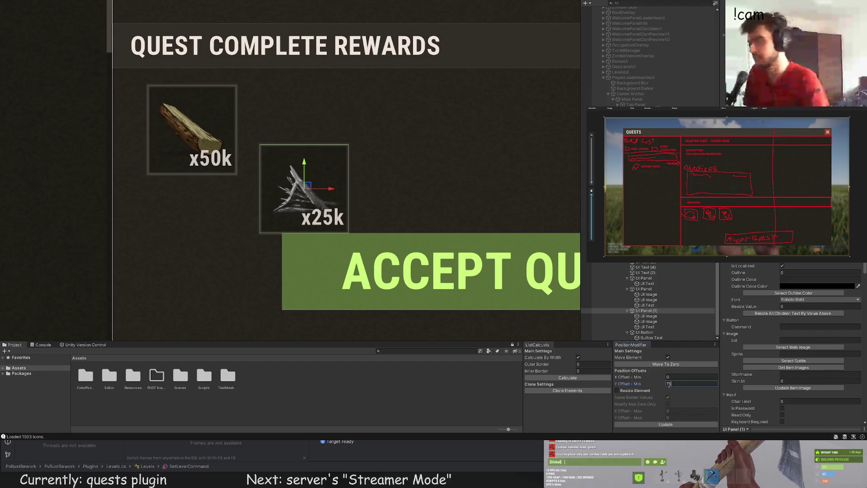
pyautogui.click(670, 423)
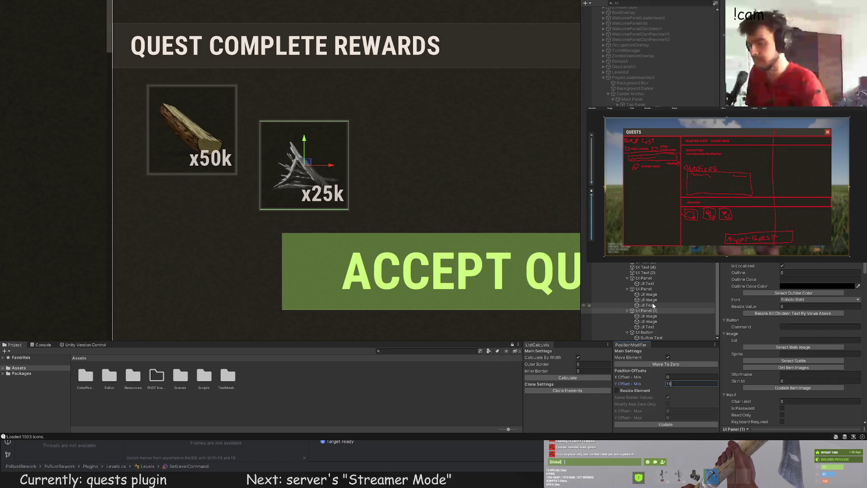
# Move the wood x50k tile down level with the x25k tile
pyautogui.click(643, 289)
pyautogui.scroll(-1, 301, 171)
pyautogui.moveTo(203, 106); pyautogui.dragTo(202, 140)
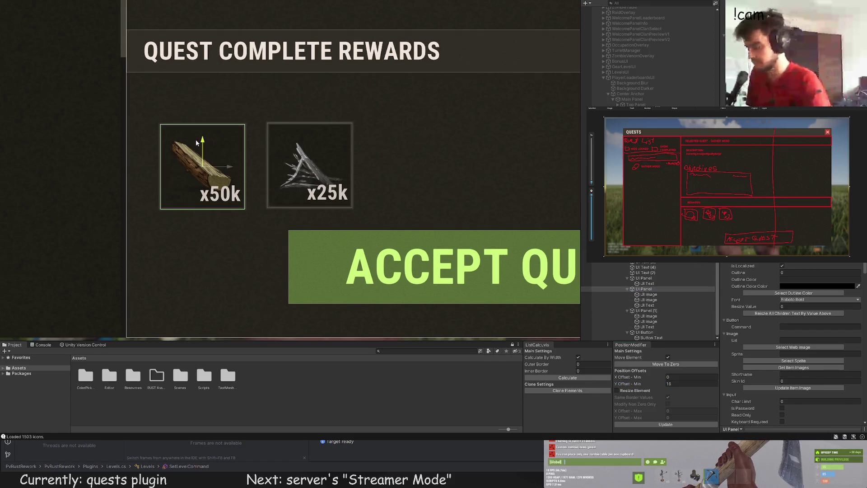
# Move the rewards title panel down toward the tiles and apply its offsets
pyautogui.click(651, 279)
pyautogui.moveTo(406, 101); pyautogui.dragTo(406, 149)
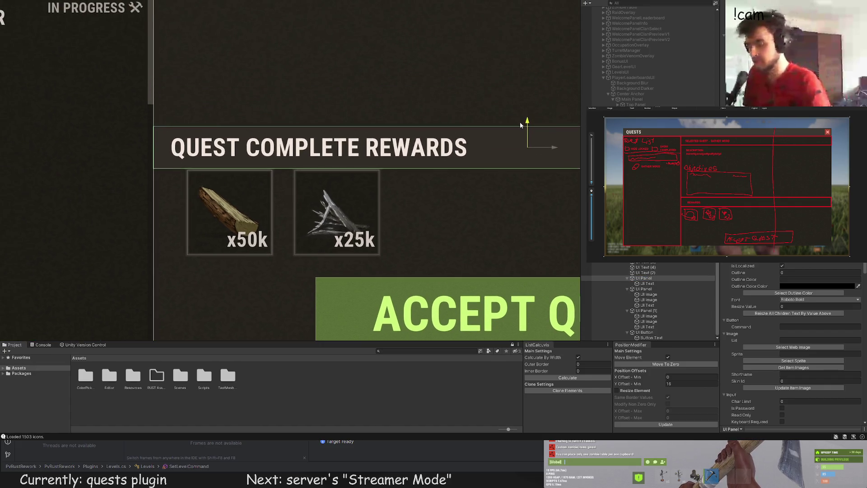
pyautogui.click(666, 425)
pyautogui.click(460, 181)
pyautogui.scroll(-3, 369, 88)
pyautogui.scroll(-3, 369, 89)
pyautogui.moveTo(364, 123)
pyautogui.mouseDown()
pyautogui.moveTo(322, 130)
pyautogui.moveTo(299, 161)
pyautogui.moveTo(316, 169)
pyautogui.mouseUp()
pyautogui.scroll(-2, 326, 174)
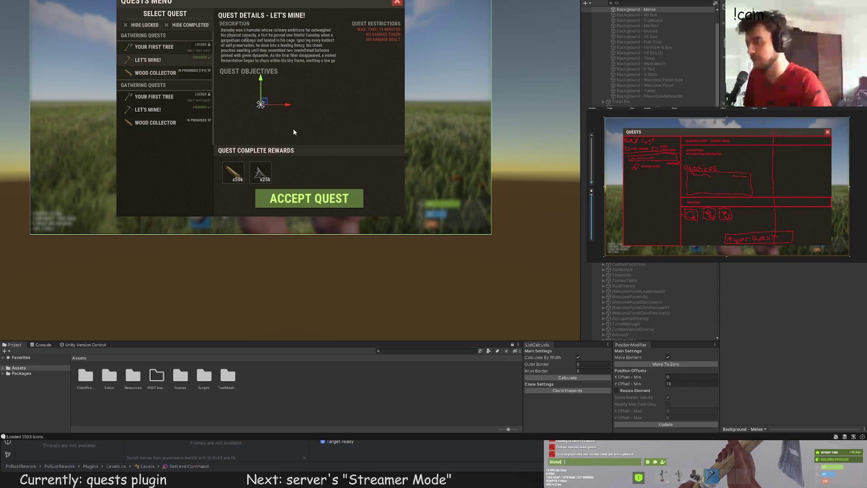
pyautogui.moveTo(293, 132); pyautogui.dragTo(305, 149)
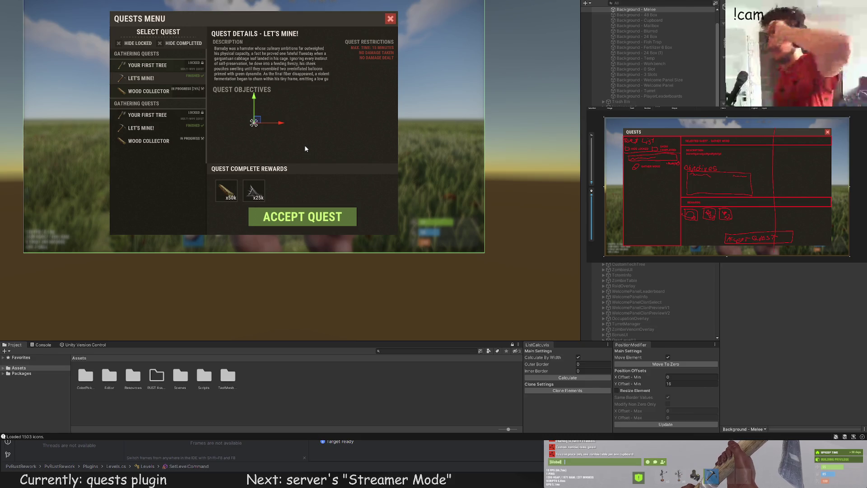
pyautogui.scroll(-10, 640, 311)
pyautogui.scroll(-5, 640, 311)
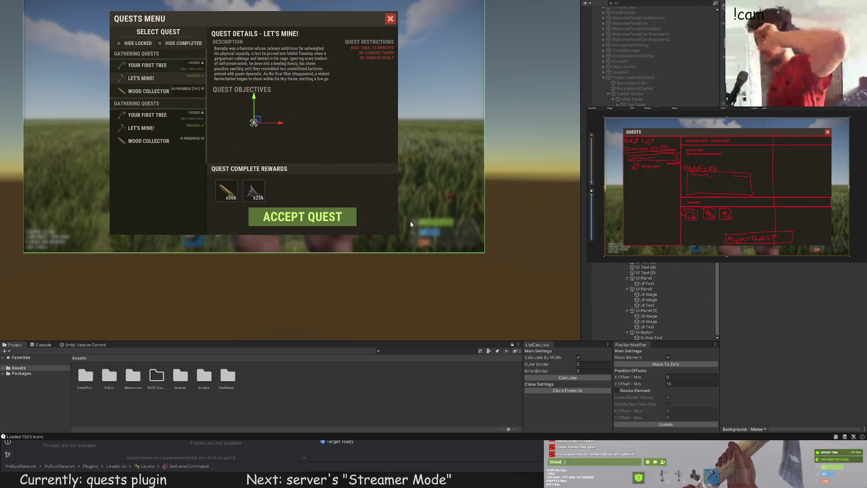
pyautogui.moveTo(418, 221); pyautogui.dragTo(422, 233)
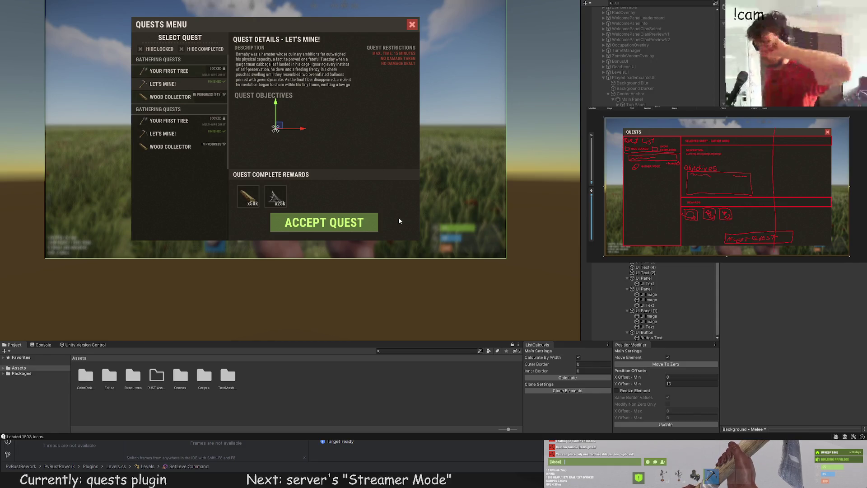
pyautogui.moveTo(395, 204); pyautogui.dragTo(405, 217)
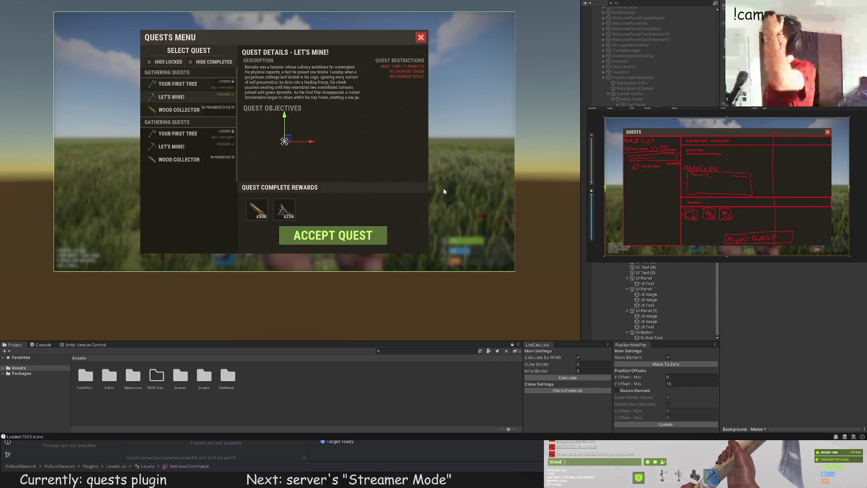
pyautogui.scroll(3, 330, 148)
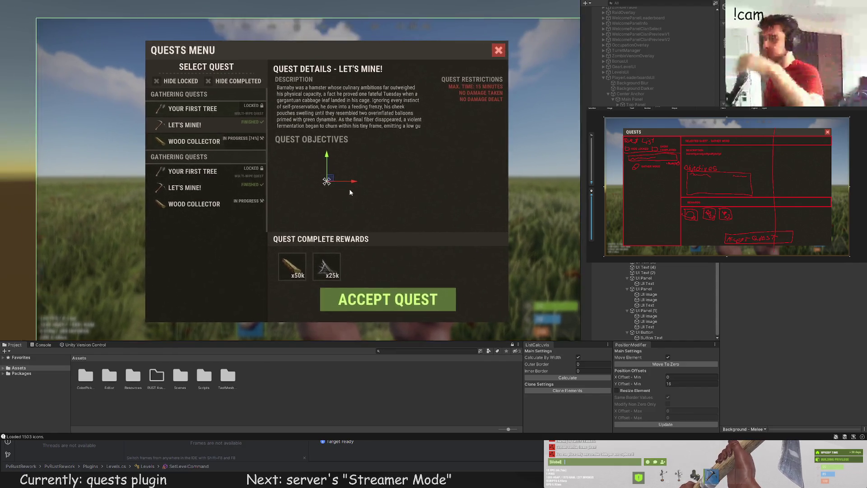
pyautogui.click(646, 311)
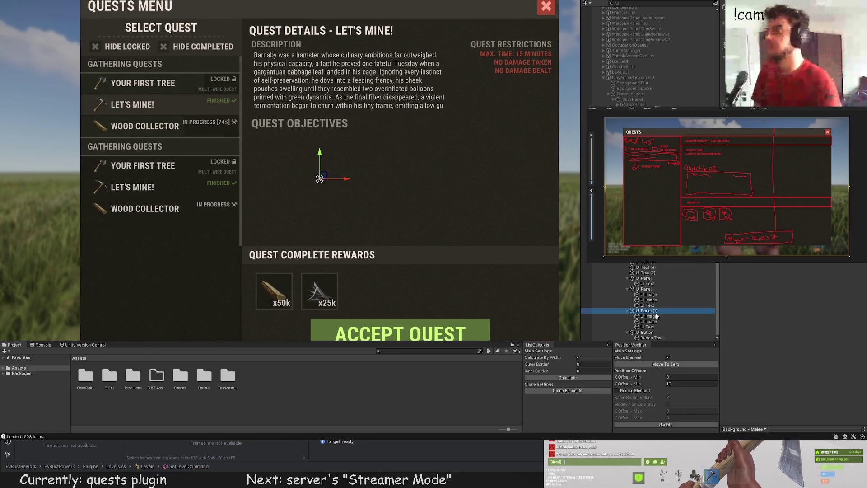
# Look through the rewards panel, quest list section, x25k icon and QUEST OBJECTIVES heading objects
pyautogui.click(654, 289)
pyautogui.click(653, 279)
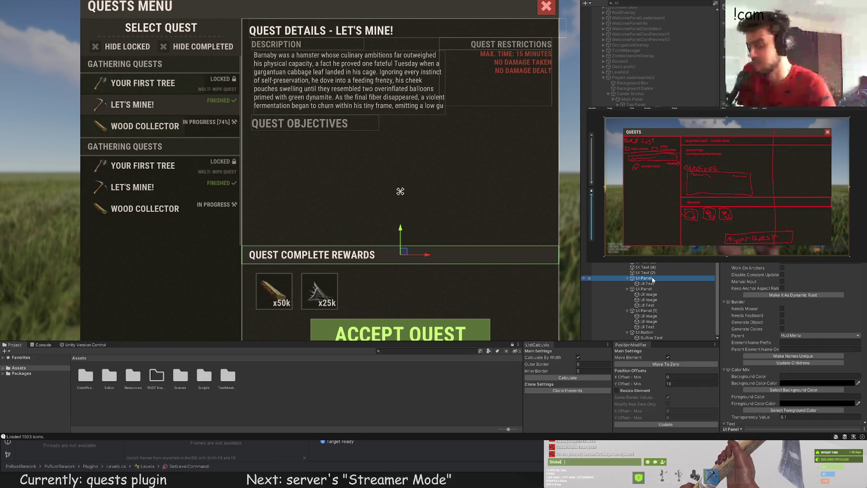
pyautogui.click(641, 235)
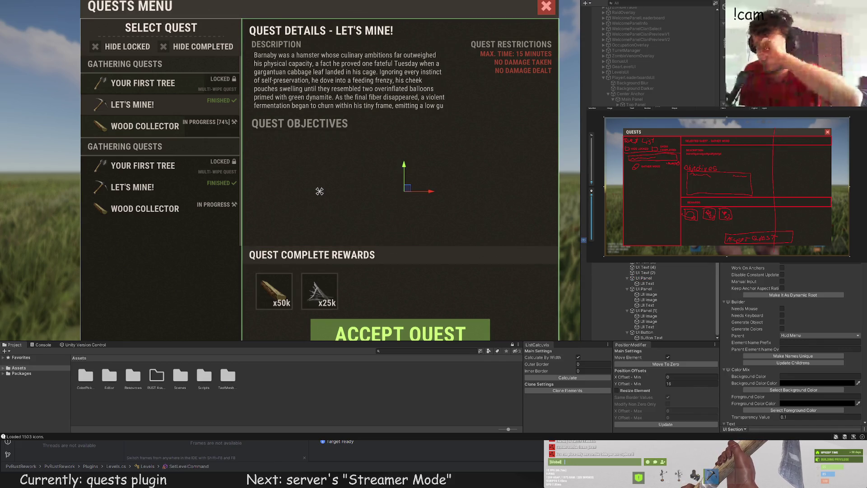
pyautogui.click(648, 294)
pyautogui.click(643, 278)
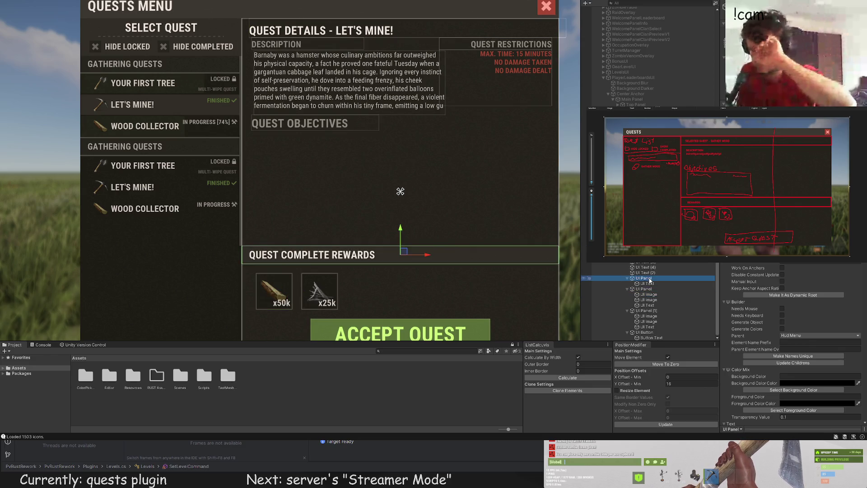
pyautogui.click(644, 310)
pyautogui.click(648, 294)
pyautogui.click(648, 321)
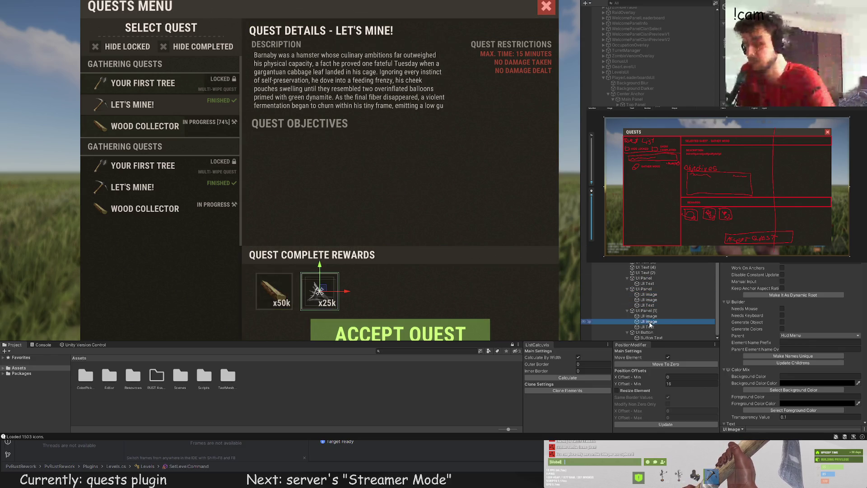
pyautogui.click(647, 283)
pyautogui.click(644, 277)
pyautogui.click(645, 272)
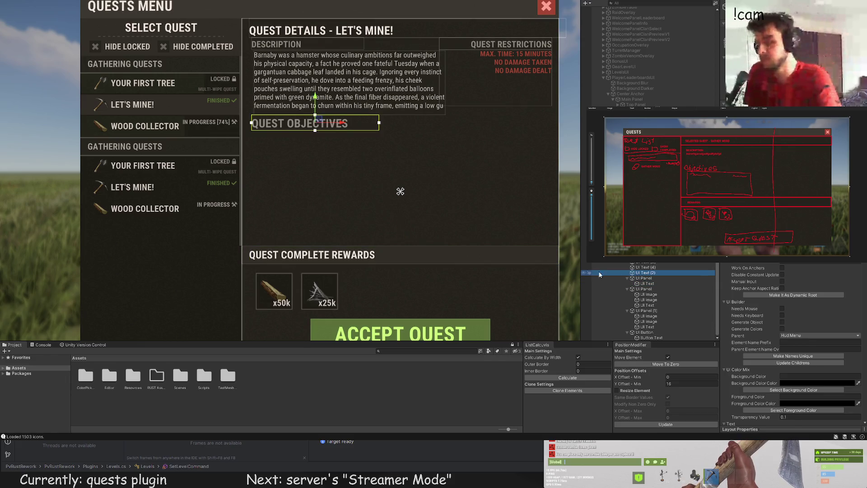
# Move the new white panel up into the Quest Objectives area
pyautogui.click(400, 191)
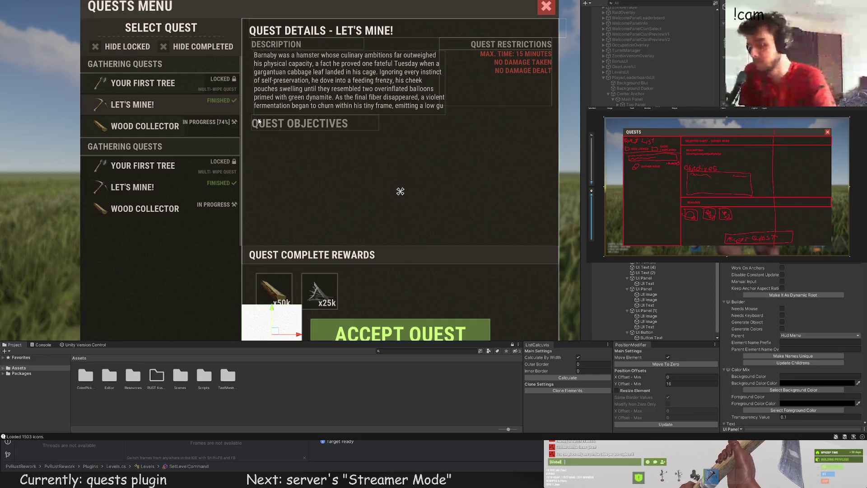
pyautogui.scroll(-1, 305, 172)
pyautogui.moveTo(280, 273); pyautogui.dragTo(280, 106)
# Nudge the white panel and stretch its right edge outward with the Rect tool
pyautogui.scroll(2, 289, 111)
pyautogui.moveTo(294, 138)
pyautogui.mouseDown()
pyautogui.moveTo(316, 139)
pyautogui.moveTo(292, 92)
pyautogui.moveTo(315, 110)
pyautogui.moveTo(291, 121)
pyautogui.mouseUp()
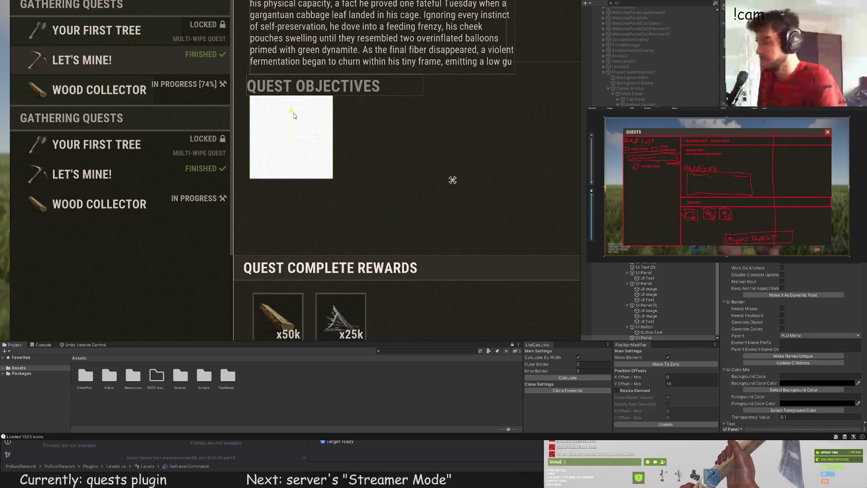
pyautogui.press('t')
pyautogui.moveTo(333, 168)
pyautogui.mouseDown()
pyautogui.moveTo(529, 168)
pyautogui.moveTo(513, 168)
pyautogui.mouseUp()
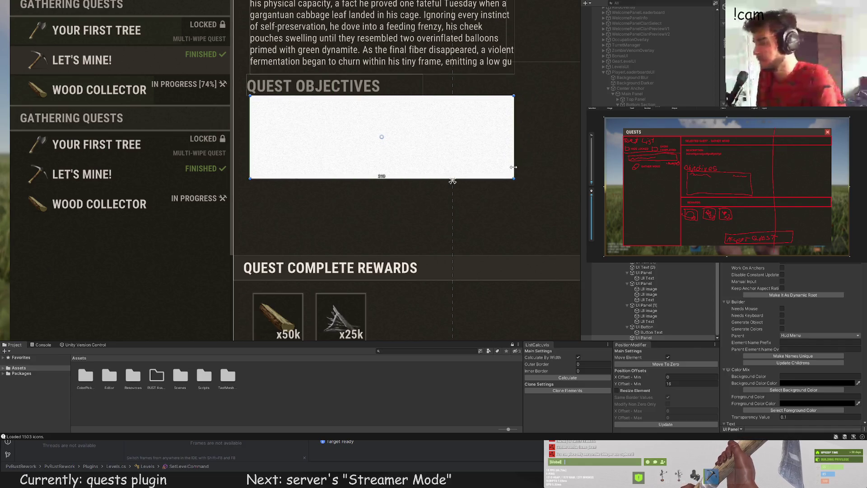
pyautogui.press('f')
pyautogui.moveTo(392, 144); pyautogui.dragTo(394, 144)
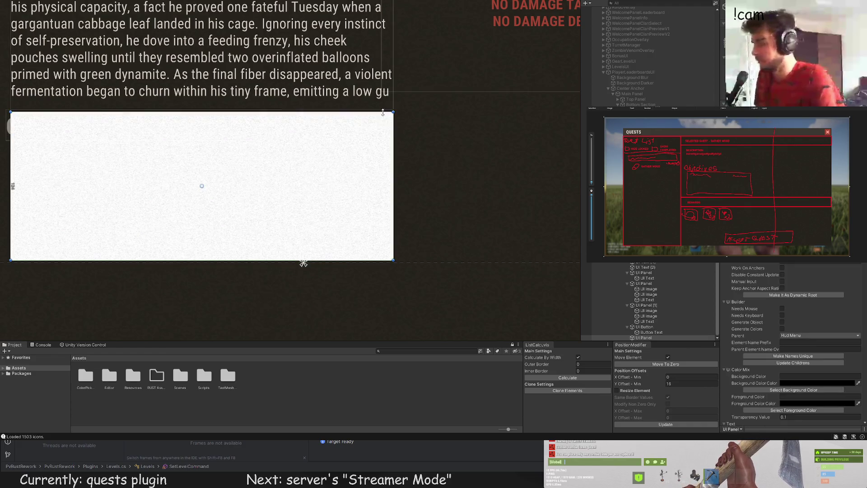
# Extend the white panel's bottom edge downward and bring up the colour swatches
pyautogui.scroll(-2, 405, 158)
pyautogui.moveTo(405, 158); pyautogui.dragTo(430, 112)
pyautogui.scroll(-1, 410, 136)
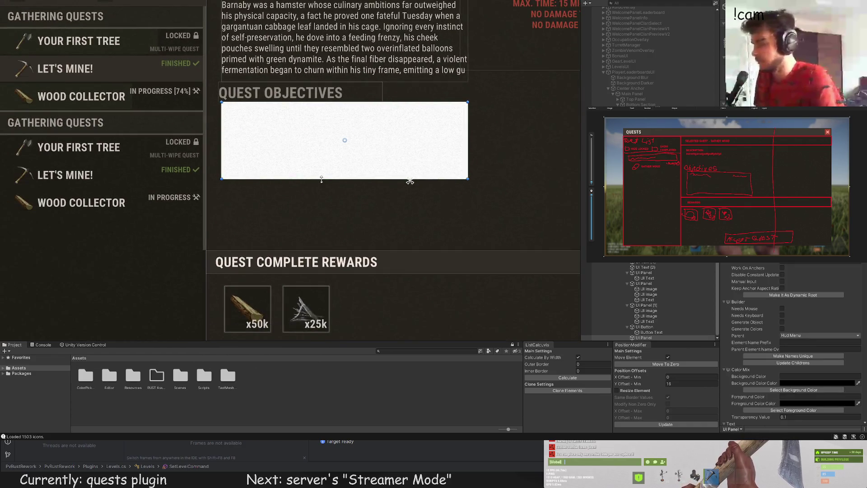
pyautogui.moveTo(323, 178); pyautogui.dragTo(324, 215)
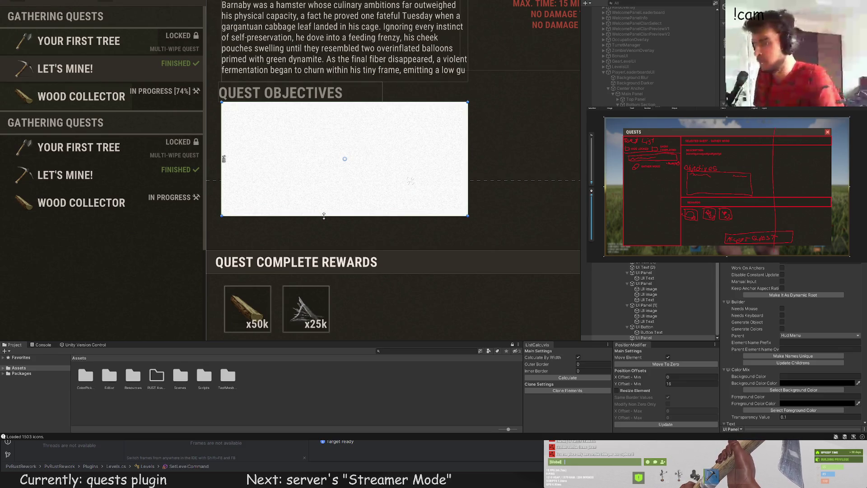
pyautogui.press('w')
pyautogui.scroll(2, 351, 131)
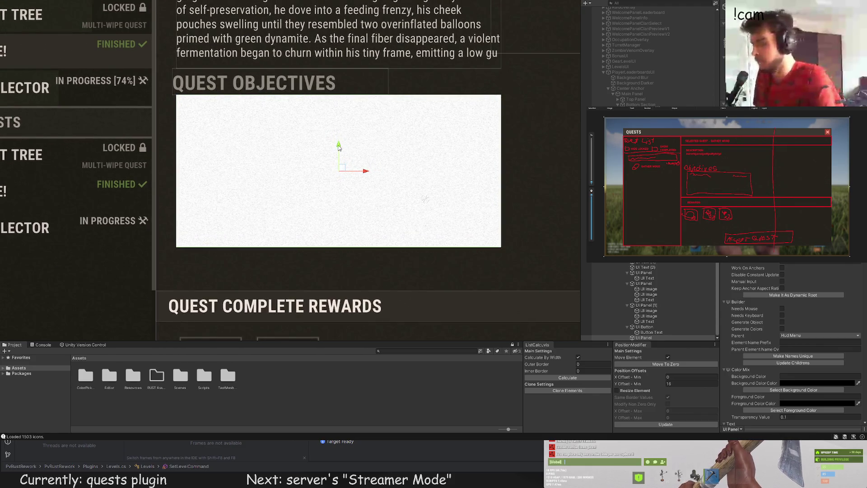
pyautogui.hotkey('ctrl', 'shift', 'c')
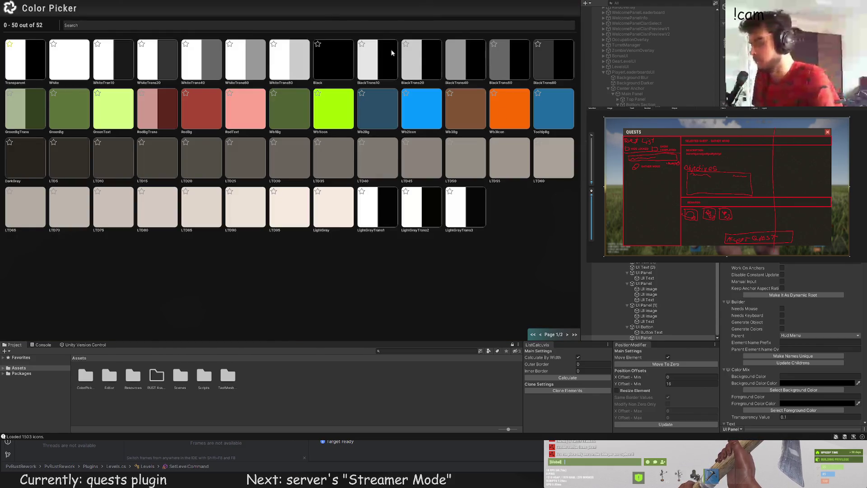
# Apply a dark colour to the objectives panel and close the swatches
pyautogui.hotkey('ctrl', 'shift', 'c')
pyautogui.scroll(-4, 443, 129)
pyautogui.scroll(2, 428, 117)
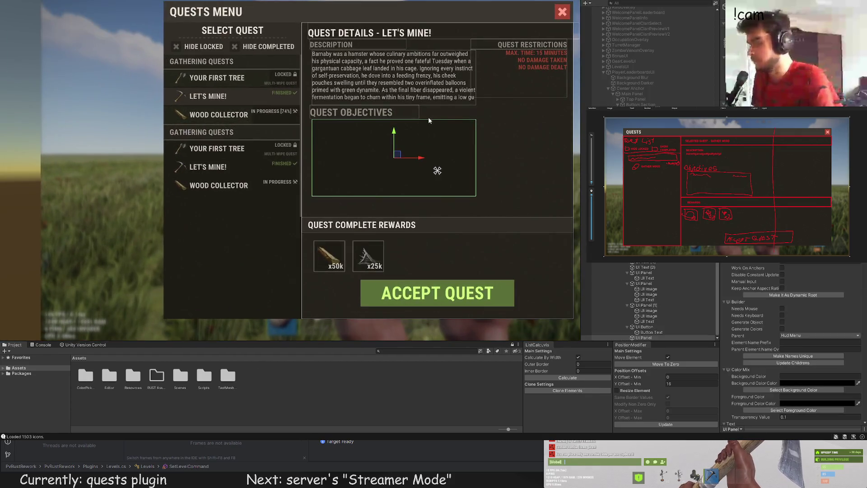
pyautogui.scroll(3, 426, 120)
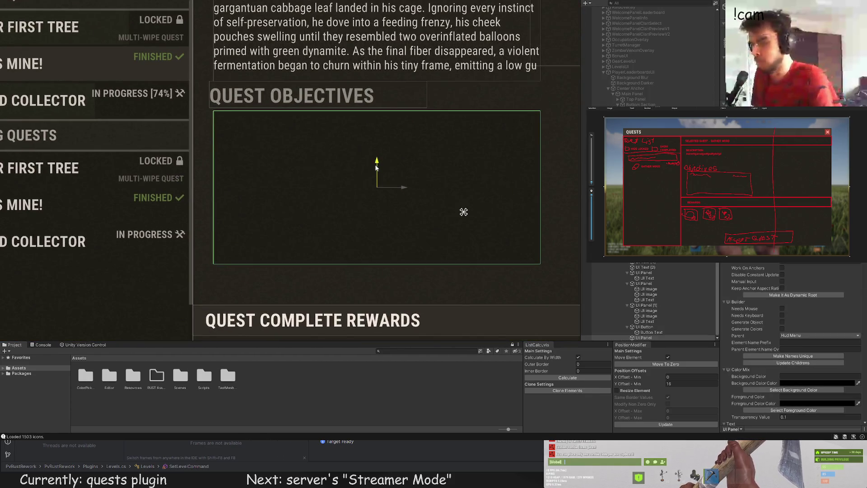
pyautogui.scroll(-5, 428, 107)
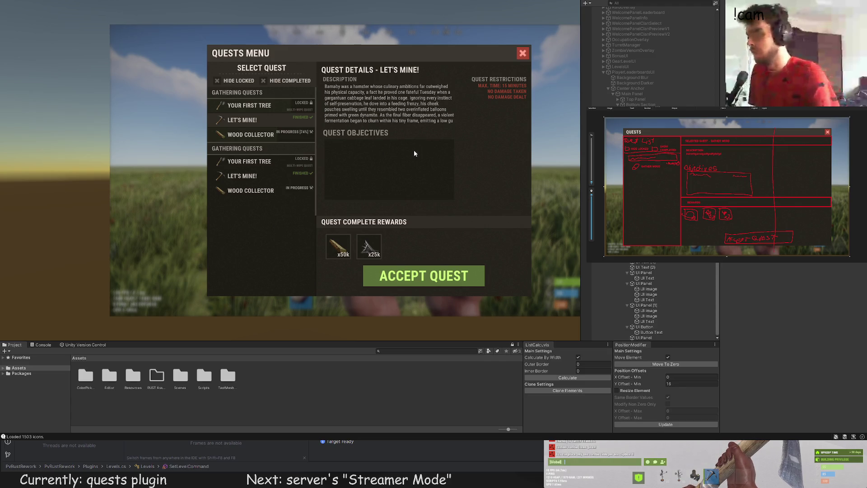
# Select the Quest Objectives panel and switch to the Rect tool
pyautogui.click(415, 154)
pyautogui.scroll(5, 416, 154)
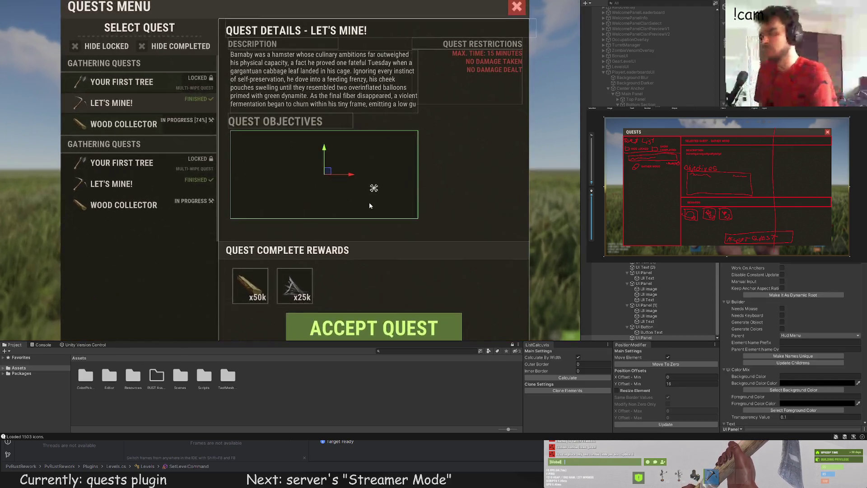
pyautogui.press('t')
pyautogui.scroll(3, 369, 206)
pyautogui.scroll(-1, 353, 257)
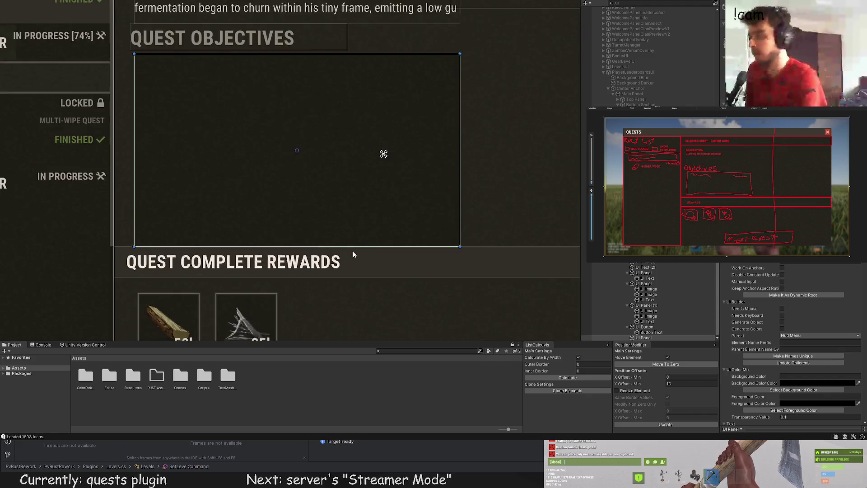
pyautogui.scroll(2, 363, 249)
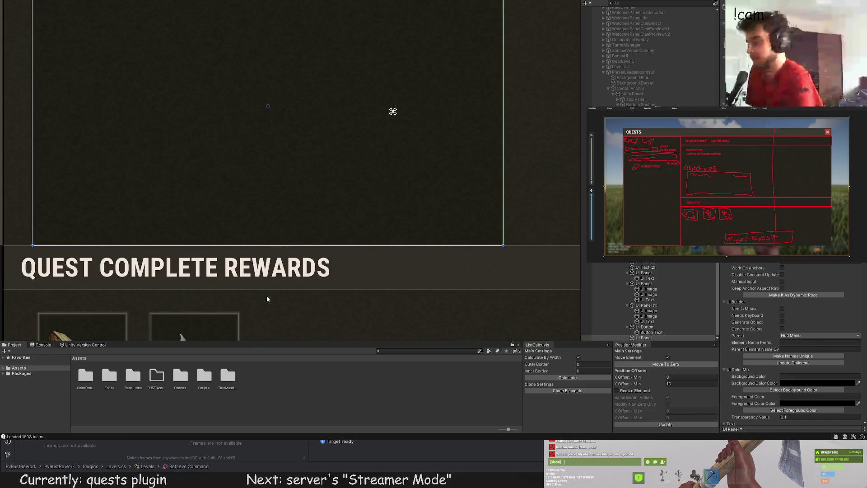
pyautogui.scroll(-3, 197, 294)
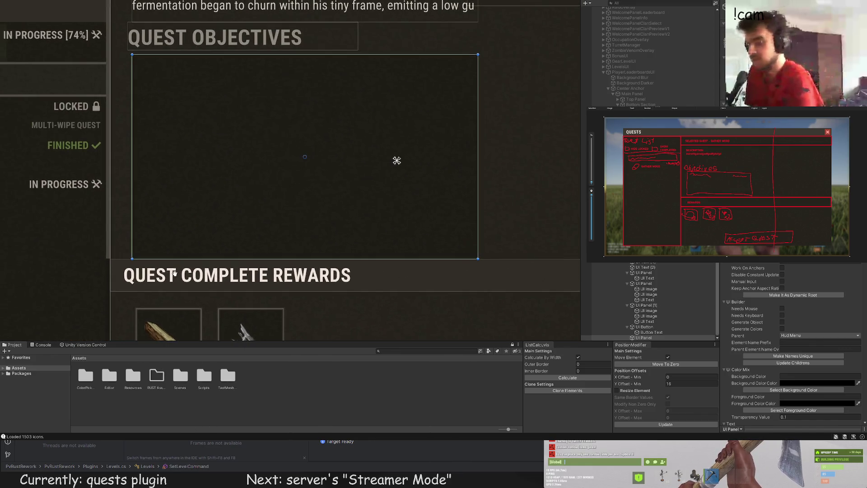
pyautogui.scroll(1, 152, 47)
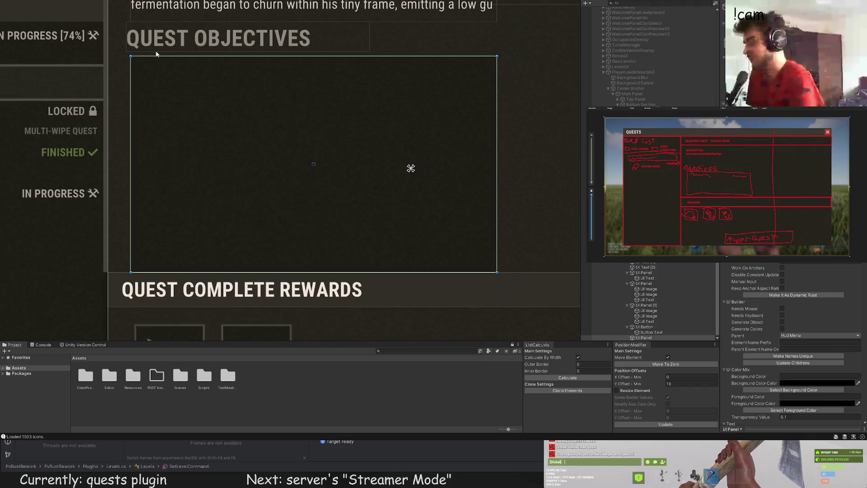
pyautogui.scroll(-1, 156, 54)
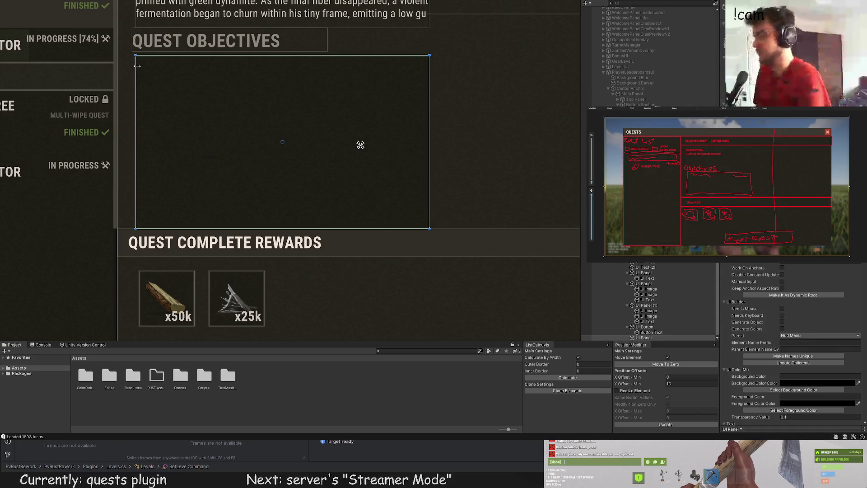
pyautogui.click(645, 262)
pyautogui.press('Up')
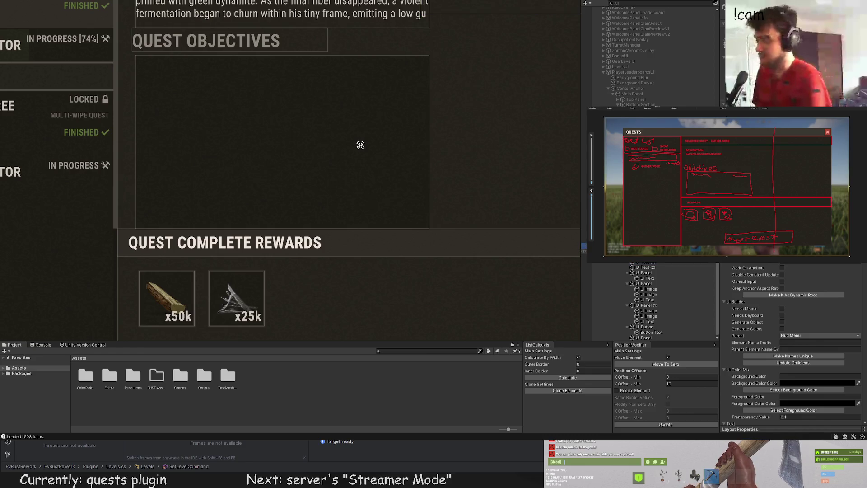
pyautogui.press('f')
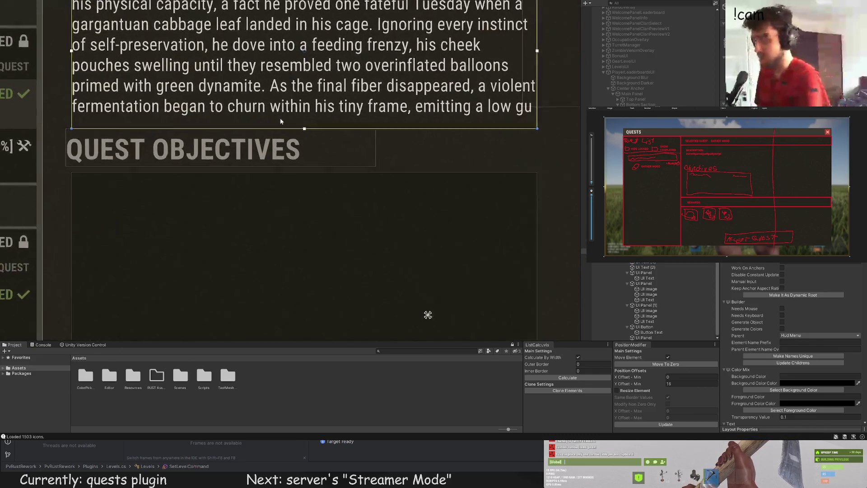
pyautogui.moveTo(273, 131); pyautogui.dragTo(273, 140)
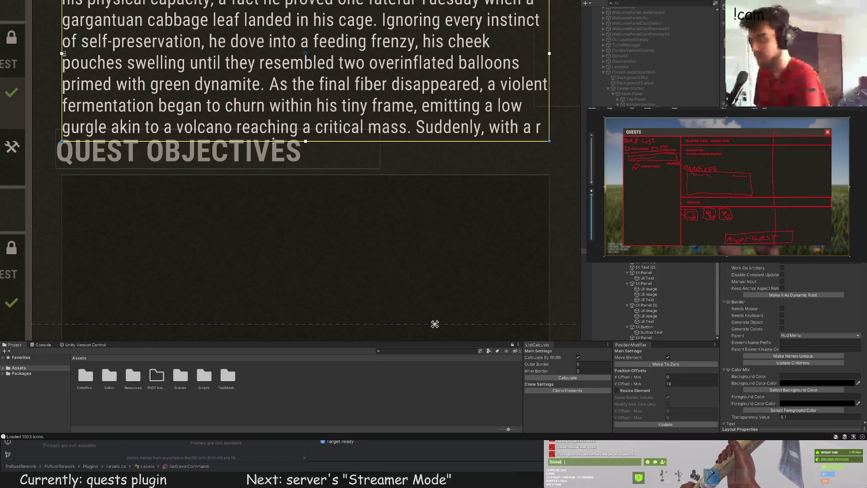
pyautogui.scroll(-5, 277, 158)
pyautogui.scroll(-3, 275, 157)
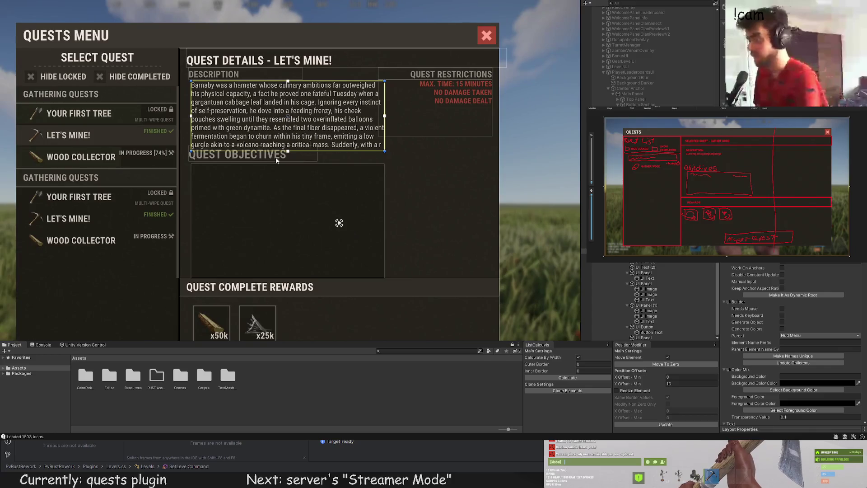
pyautogui.moveTo(275, 158); pyautogui.dragTo(306, 139)
pyautogui.click(647, 267)
pyautogui.click(648, 272)
pyautogui.scroll(3, 316, 146)
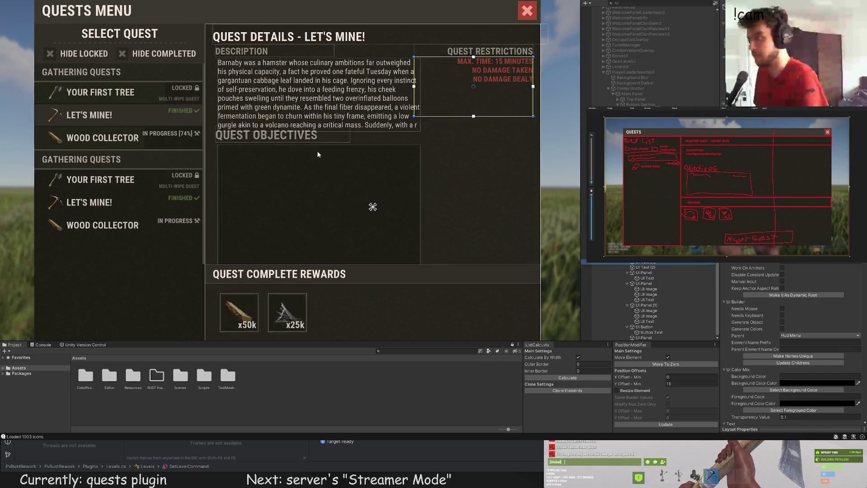
pyautogui.click(289, 135)
pyautogui.scroll(4, 289, 133)
pyautogui.click(243, 105)
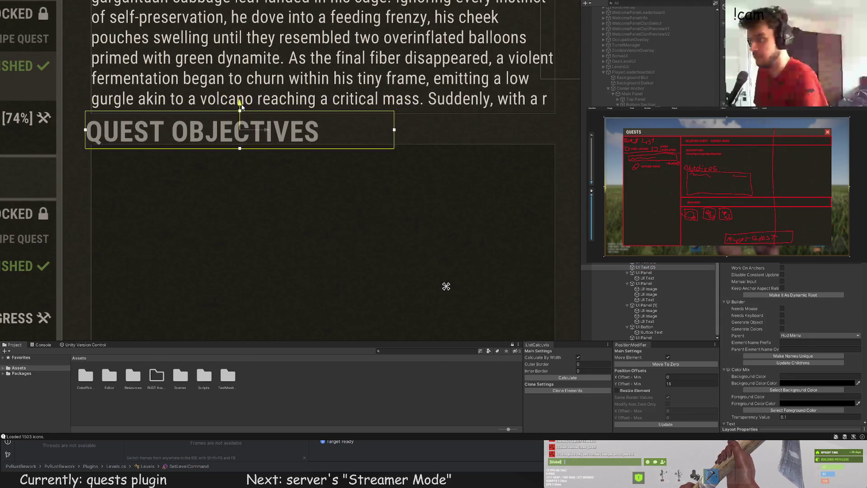
pyautogui.scroll(-5, 264, 93)
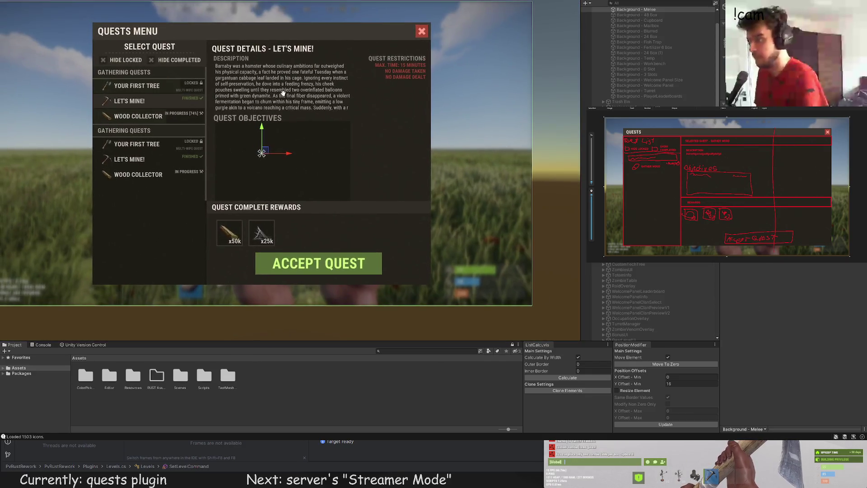
# Try moving the last panel above the objectives label, then undo that reorder
pyautogui.click(247, 118)
pyautogui.doubleClick(644, 273)
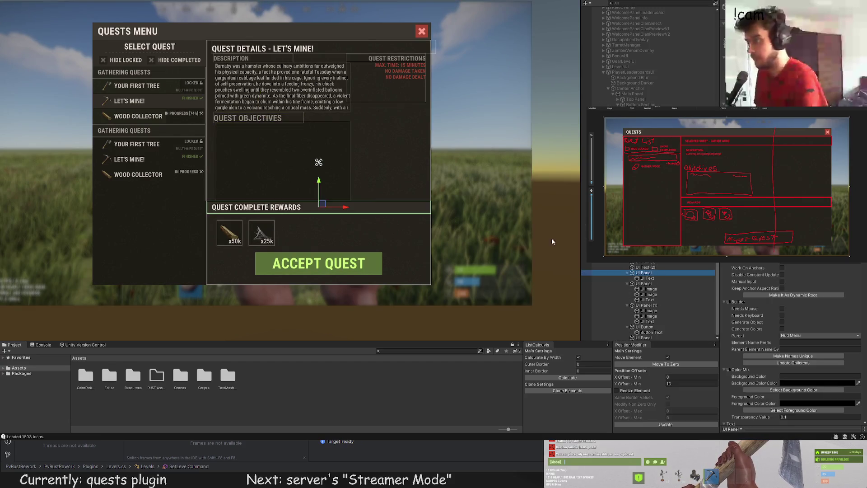
pyautogui.click(646, 337)
pyautogui.moveTo(646, 337); pyautogui.dragTo(643, 265)
pyautogui.hotkey('ctrl', 'z')
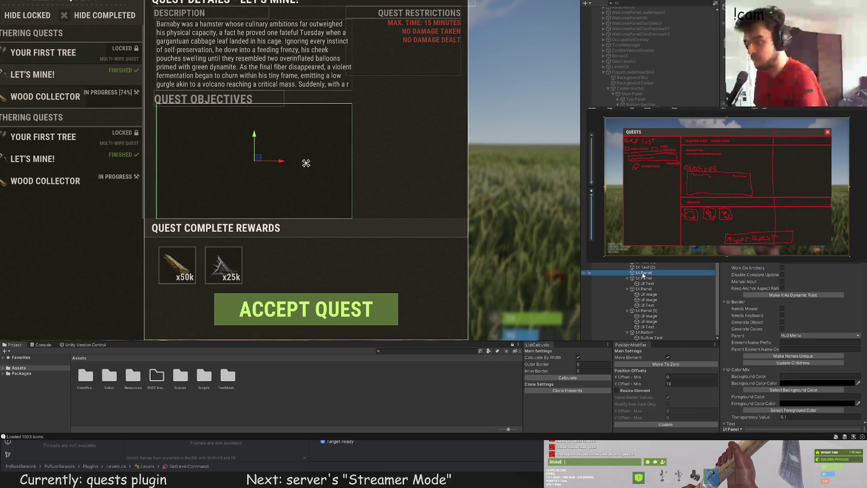
# Frame the Quest Objectives box and adjust its top and bottom edges
pyautogui.click(625, 272)
pyautogui.press('f')
pyautogui.moveTo(142, 83); pyautogui.dragTo(143, 93)
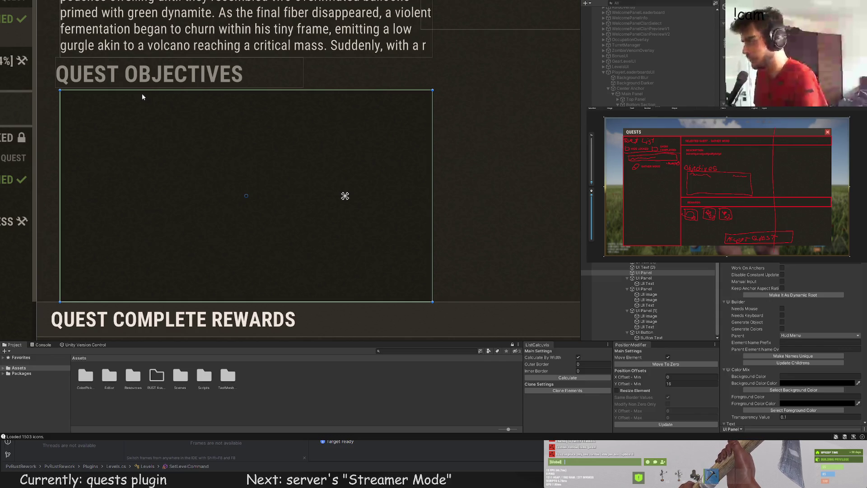
pyautogui.moveTo(118, 301); pyautogui.dragTo(120, 282)
# Reselect the Quest Objectives box and extend its bottom edge downward
pyautogui.click(156, 212)
pyautogui.scroll(-3, 156, 212)
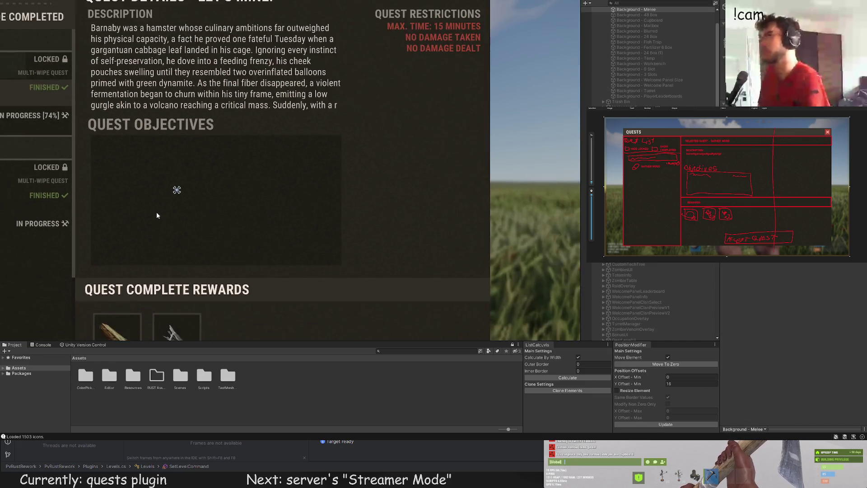
pyautogui.scroll(3, 120, 206)
pyautogui.moveTo(120, 209); pyautogui.dragTo(259, 172)
pyautogui.scroll(3, 226, 229)
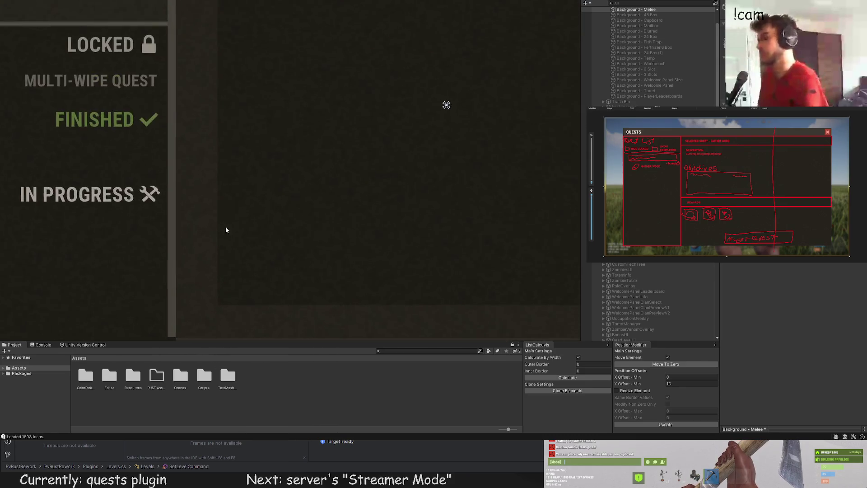
pyautogui.click(230, 228)
pyautogui.scroll(3, 234, 226)
pyautogui.scroll(-5, 307, 154)
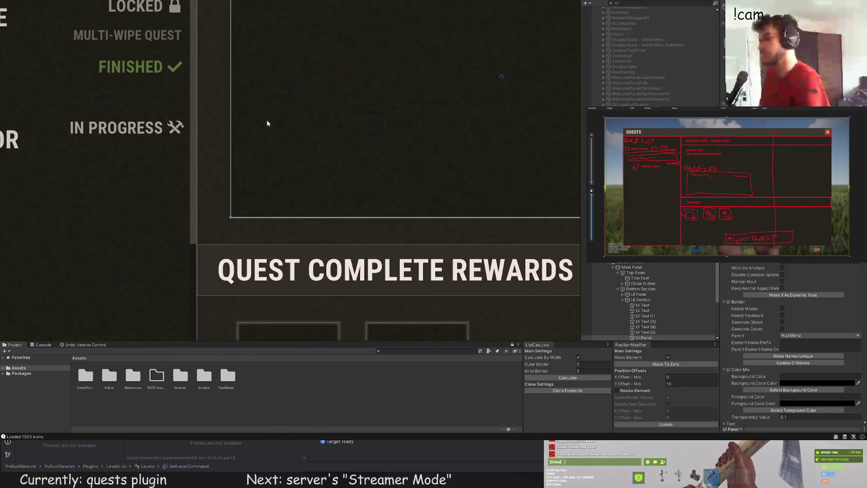
pyautogui.scroll(2, 243, 203)
pyautogui.moveTo(235, 230)
pyautogui.mouseDown()
pyautogui.moveTo(231, 266)
pyautogui.moveTo(229, 225)
pyautogui.mouseUp()
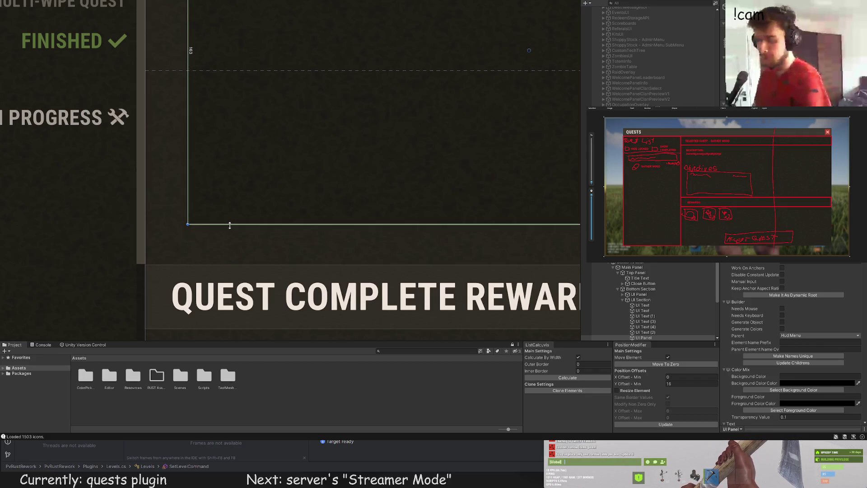
pyautogui.click(226, 245)
pyautogui.scroll(-5, 218, 245)
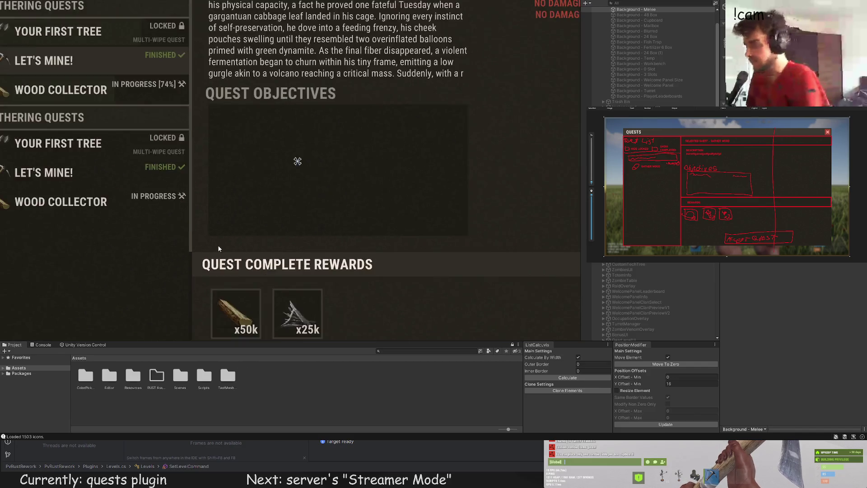
pyautogui.scroll(-3, 216, 248)
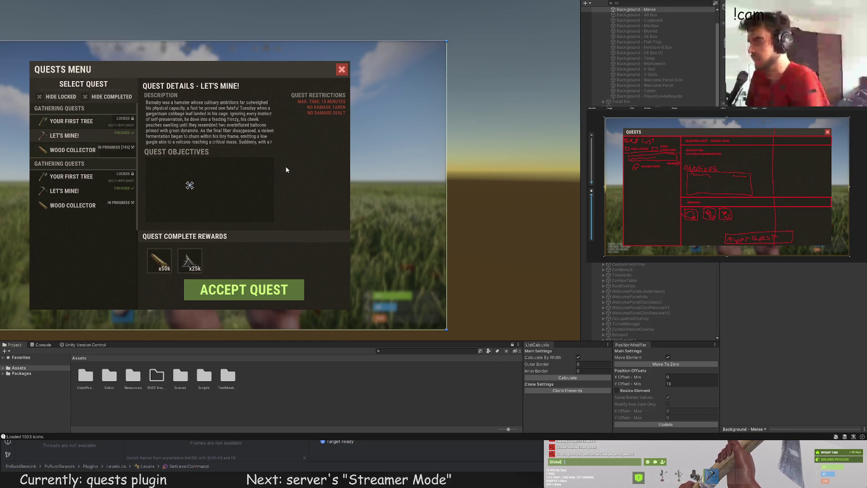
# Drag the box's right edge out to make it 381 units wide
pyautogui.click(300, 152)
pyautogui.scroll(5, 275, 156)
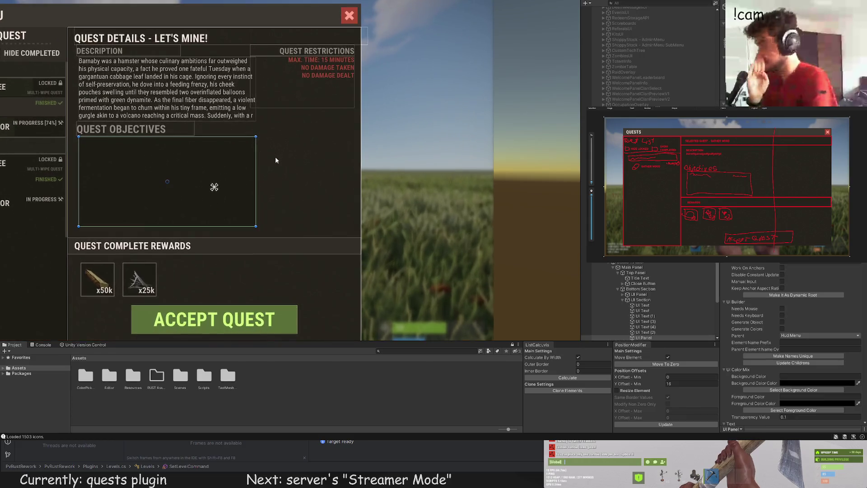
pyautogui.moveTo(257, 156); pyautogui.dragTo(289, 154)
pyautogui.scroll(-5, 649, 273)
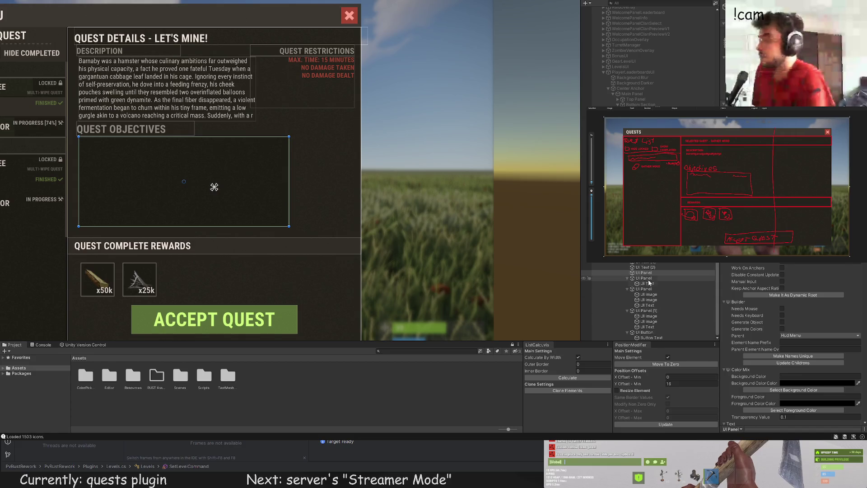
# Duplicate the QUEST OBJECTIVES header label and move the copy to the right
pyautogui.click(646, 267)
pyautogui.moveTo(215, 133); pyautogui.dragTo(280, 166)
pyautogui.scroll(3, 280, 167)
pyautogui.hotkey('ctrl', 'd')
pyautogui.moveTo(208, 166); pyautogui.dragTo(324, 171)
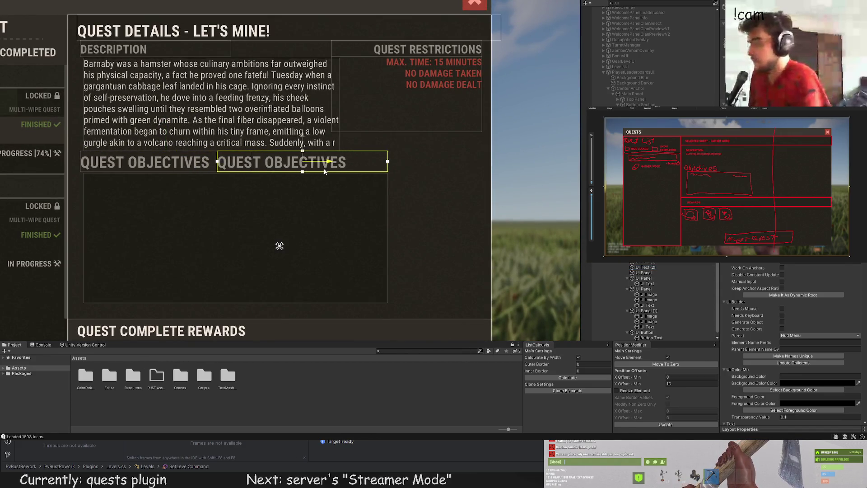
# Change the copied header's text to PROGRESS
pyautogui.scroll(1, 323, 169)
pyautogui.scroll(-10, 763, 292)
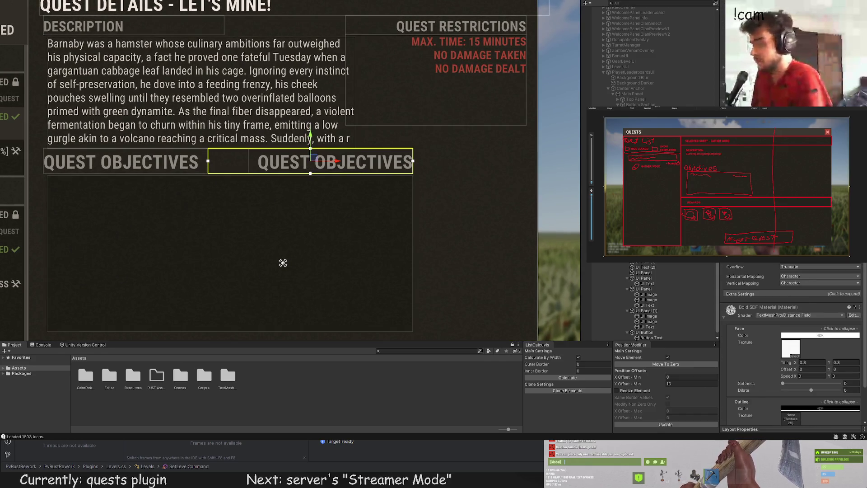
pyautogui.write('PROGRESS')
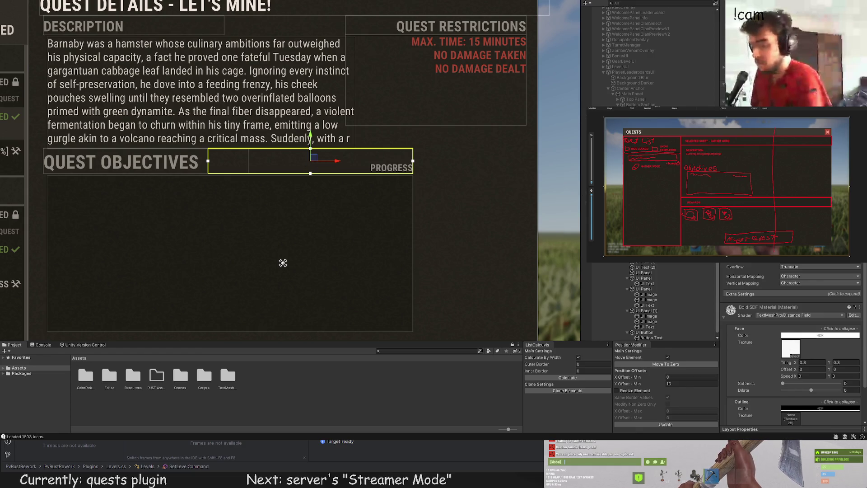
pyautogui.scroll(-5, 421, 236)
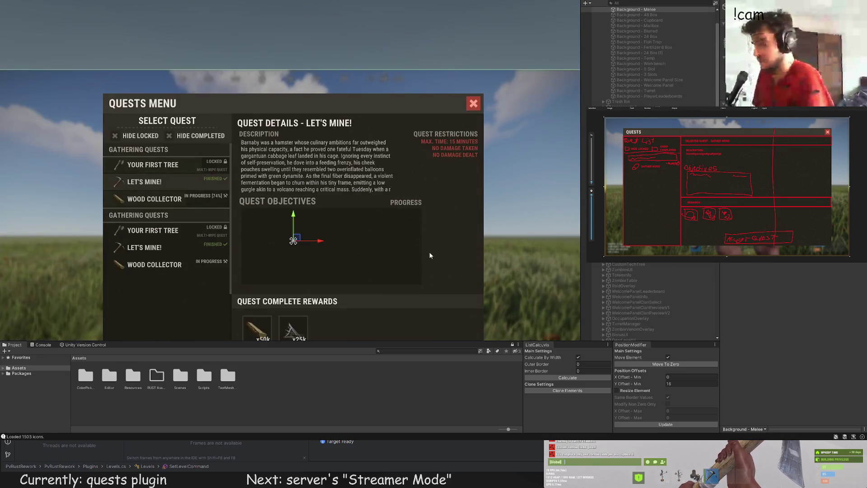
pyautogui.scroll(5, 429, 252)
# Trim the PROGRESS label's left edge with the Rect tool
pyautogui.press('t')
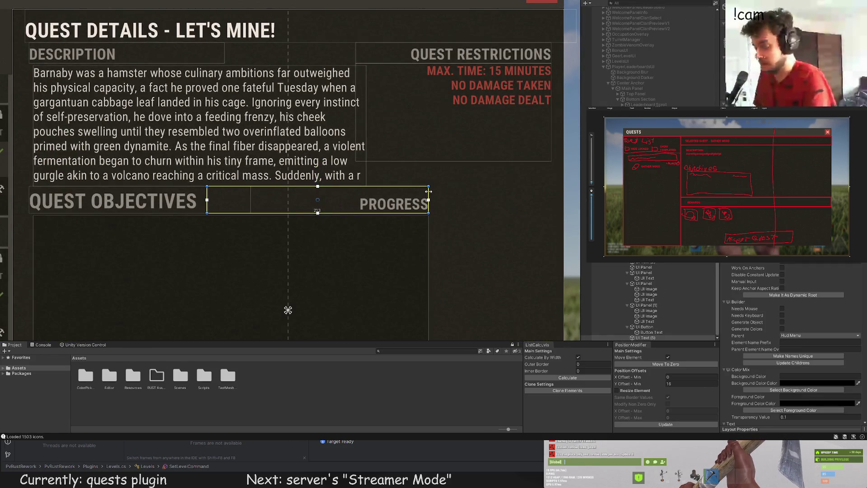
pyautogui.scroll(-4, 458, 207)
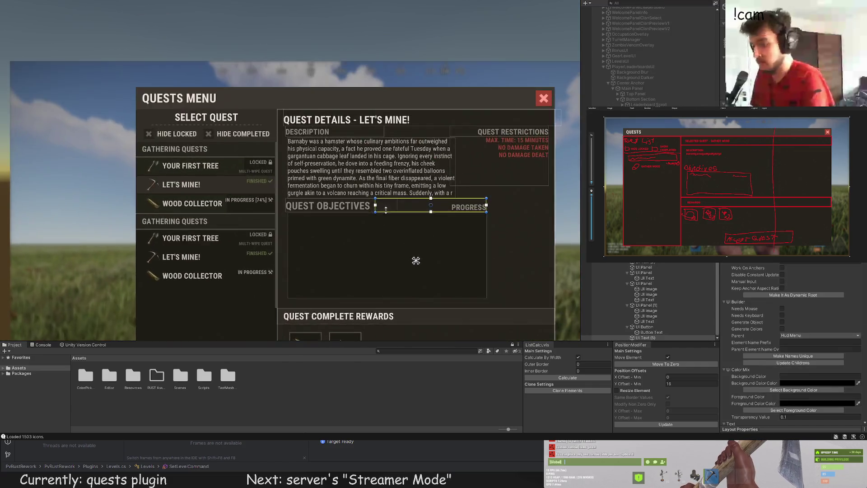
pyautogui.scroll(1, 385, 211)
pyautogui.moveTo(385, 211); pyautogui.dragTo(408, 199)
pyautogui.moveTo(409, 198); pyautogui.dragTo(410, 199)
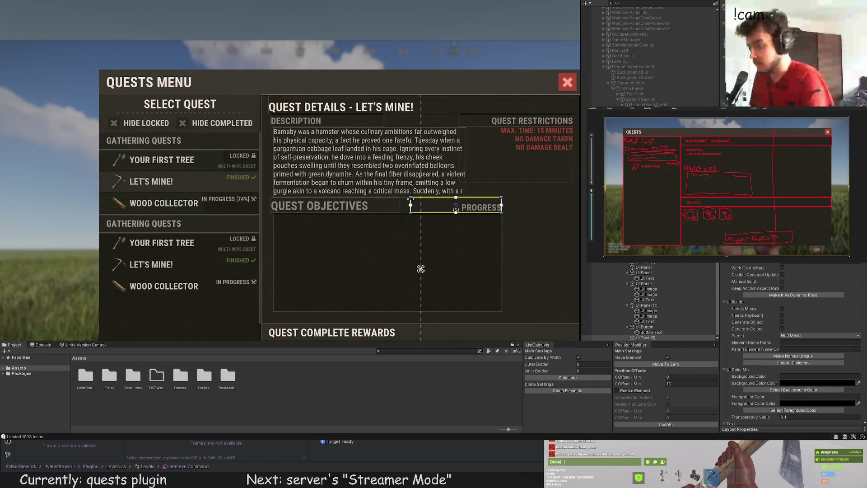
pyautogui.click(519, 208)
pyautogui.scroll(-4, 526, 218)
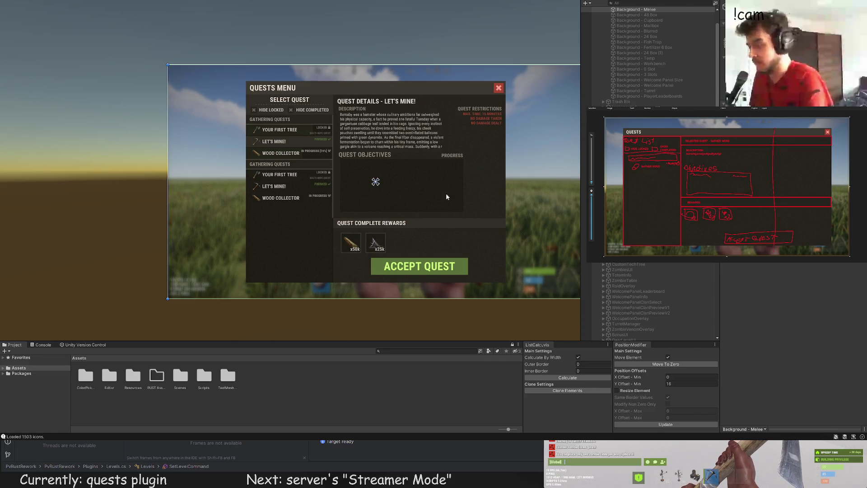
# Select the Quest Objectives panel and add a UI Section beneath its heading
pyautogui.moveTo(445, 193); pyautogui.dragTo(408, 186)
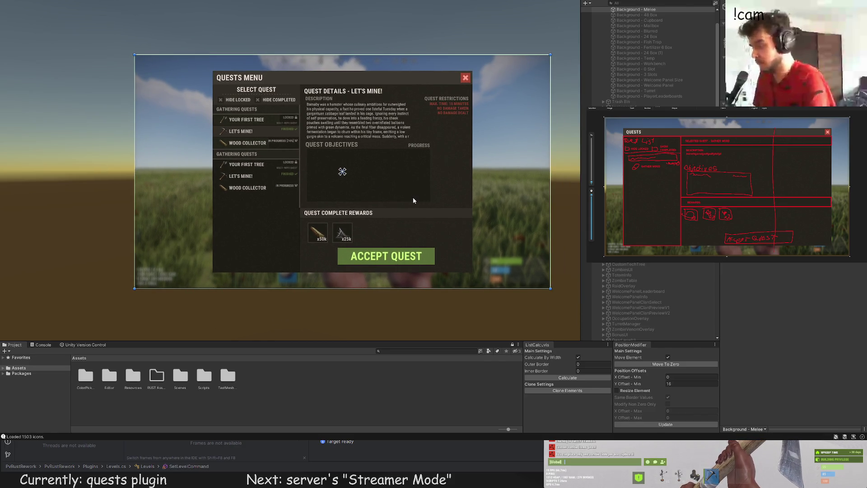
pyautogui.scroll(-5, 632, 252)
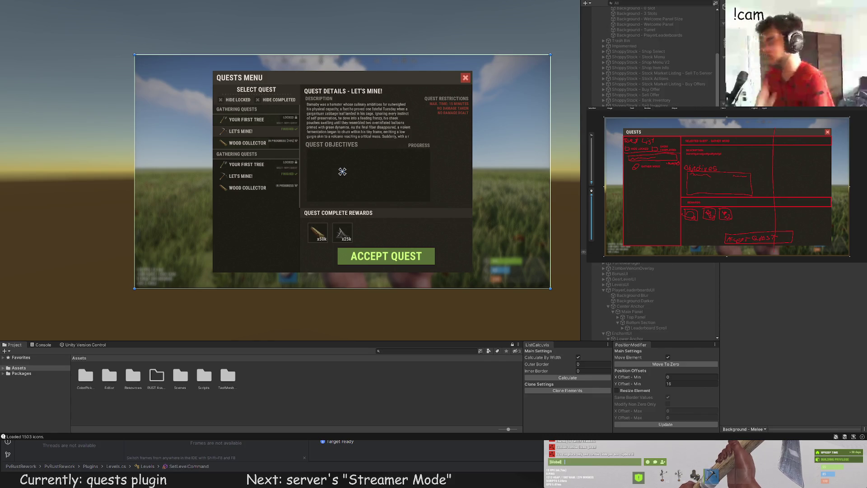
pyautogui.scroll(-10, 644, 272)
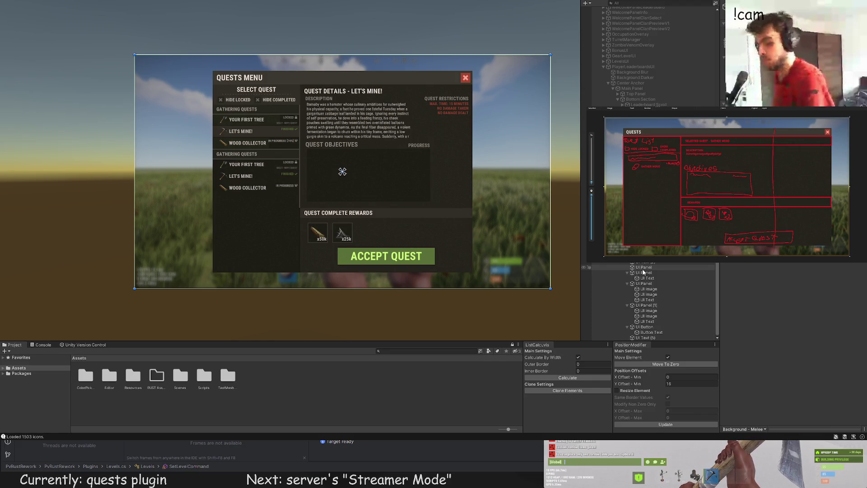
pyautogui.click(646, 326)
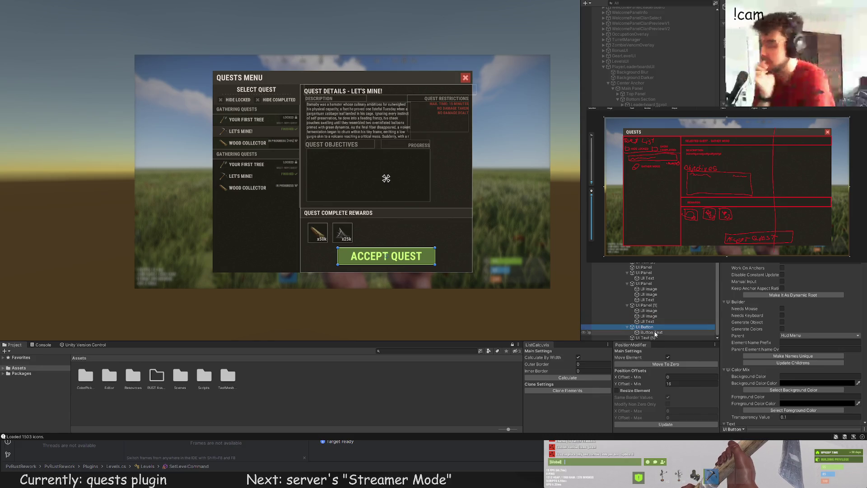
pyautogui.click(643, 267)
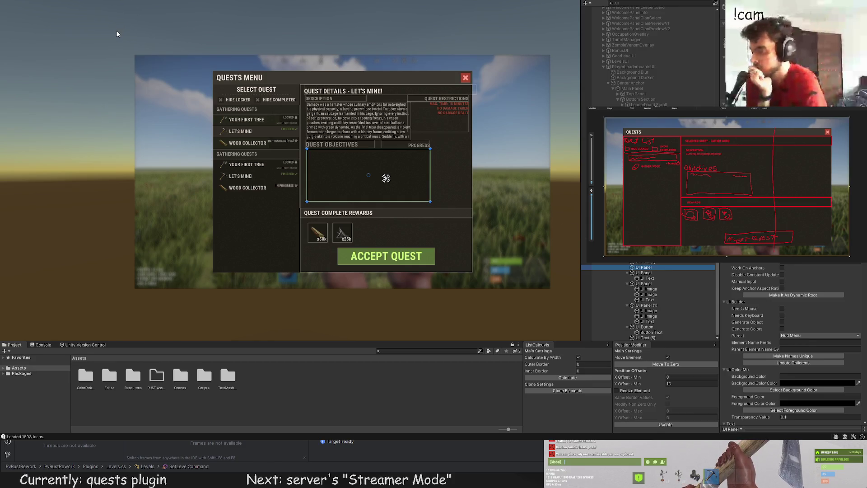
pyautogui.scroll(8, 330, 205)
# Move the new UI Section up, shorten it, and widen it to the right
pyautogui.moveTo(329, 205); pyautogui.dragTo(329, 164)
pyautogui.press('t')
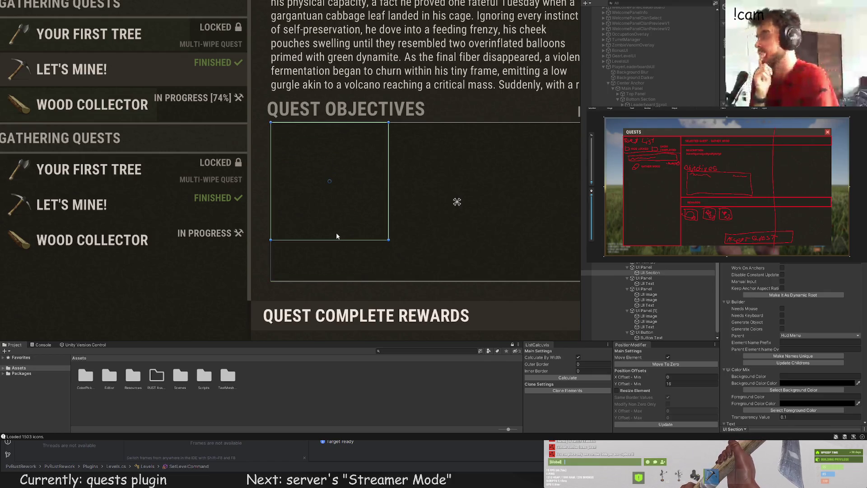
pyautogui.moveTo(334, 240); pyautogui.dragTo(327, 151)
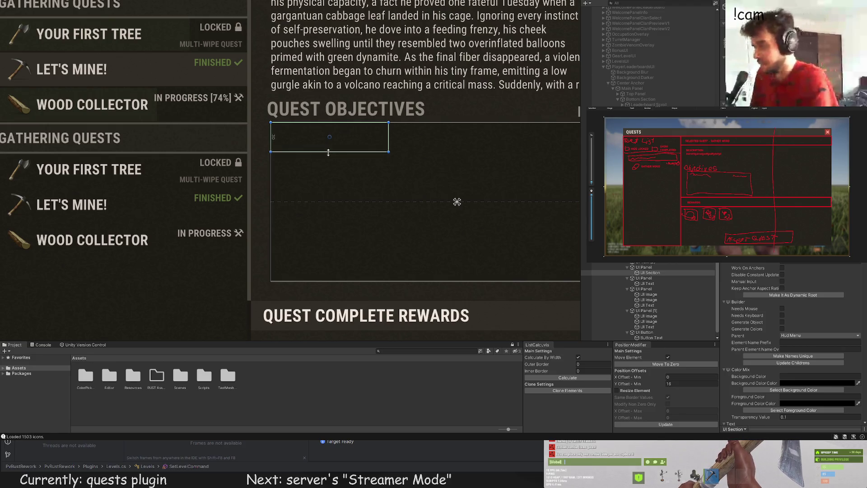
pyautogui.scroll(1, 328, 152)
pyautogui.moveTo(267, 129); pyautogui.dragTo(560, 145)
# Add a UI Scroll to the objectives panel and stretch Scroll Content to fill the box
pyautogui.click(645, 267)
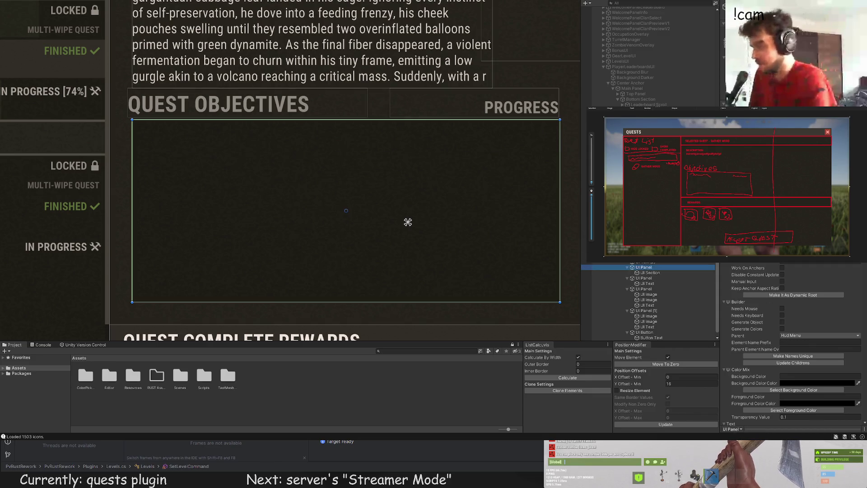
pyautogui.hotkey('ctrl', 'z')
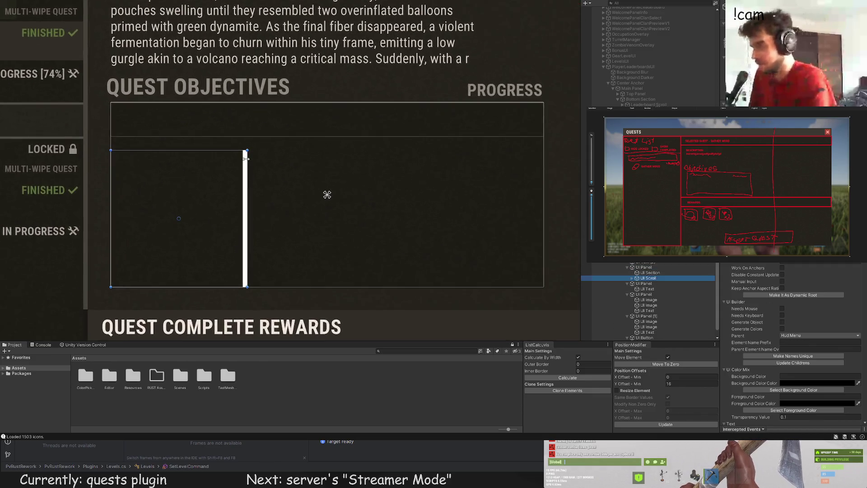
pyautogui.moveTo(549, 108); pyautogui.dragTo(544, 103)
pyautogui.click(632, 272)
pyautogui.click(636, 278)
pyautogui.click(663, 283)
pyautogui.moveTo(403, 144); pyautogui.dragTo(543, 145)
pyautogui.moveTo(269, 118); pyautogui.dragTo(123, 122)
pyautogui.moveTo(155, 17); pyautogui.dragTo(153, 103)
pyautogui.moveTo(243, 281)
pyautogui.mouseDown()
pyautogui.moveTo(246, 339)
pyautogui.moveTo(251, 332)
pyautogui.mouseUp()
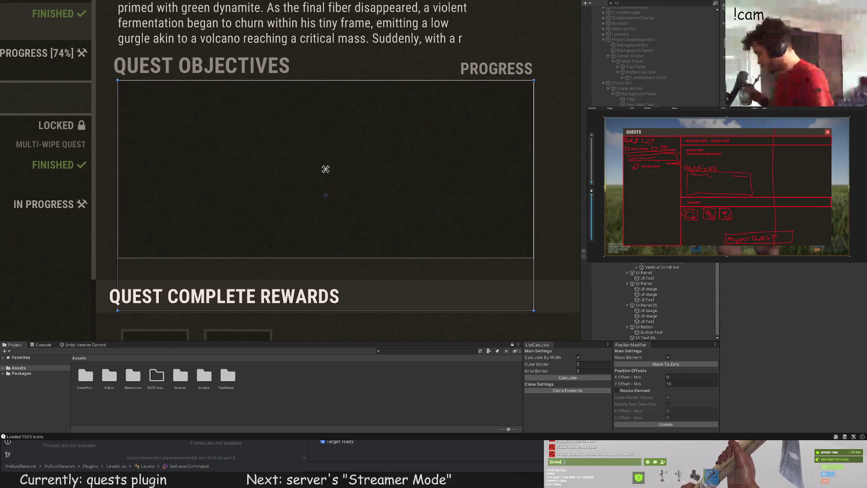
# Stretch the white row across the objectives box, shorten it to a thin strip, and open Color Picker
pyautogui.scroll(-2, 496, 195)
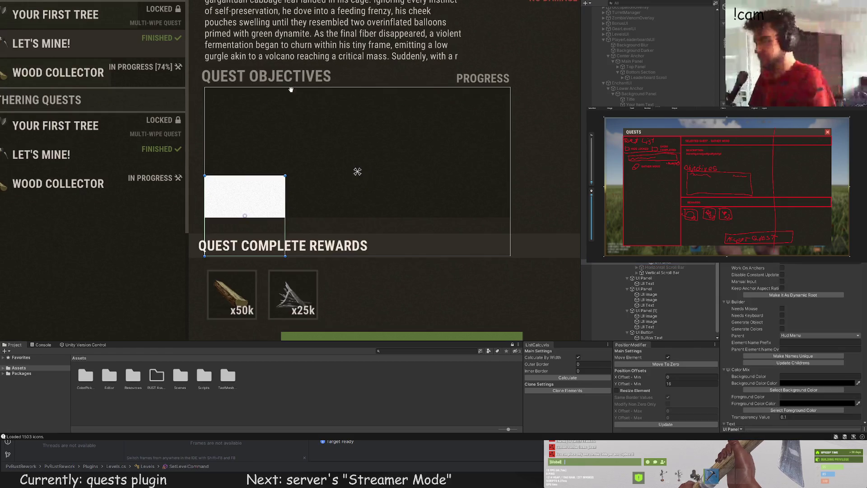
pyautogui.moveTo(285, 117); pyautogui.dragTo(511, 117)
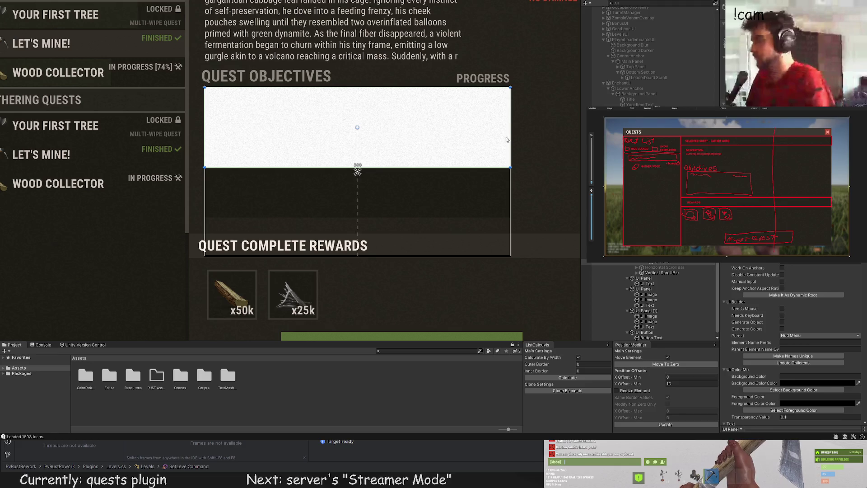
pyautogui.moveTo(479, 168); pyautogui.dragTo(481, 114)
pyautogui.hotkey('ctrl', 'shift', 'c')
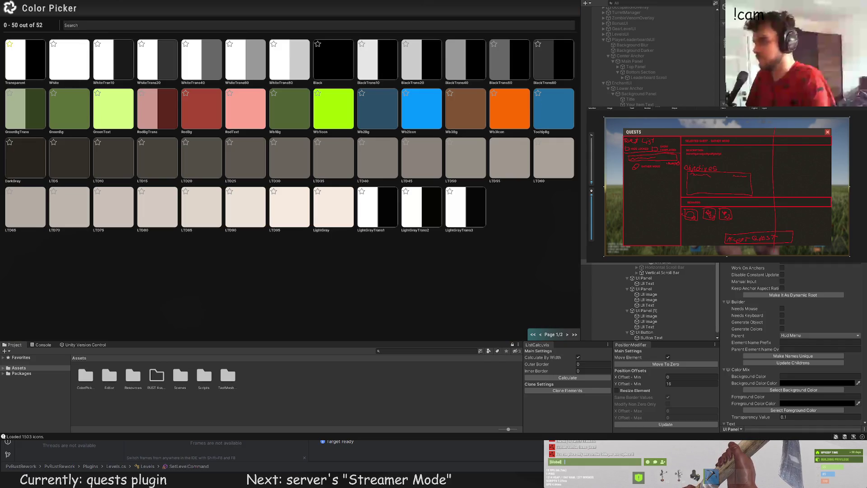
# Dismiss the Color Picker with Escape, leaving the row strip dark
pyautogui.press('Escape')
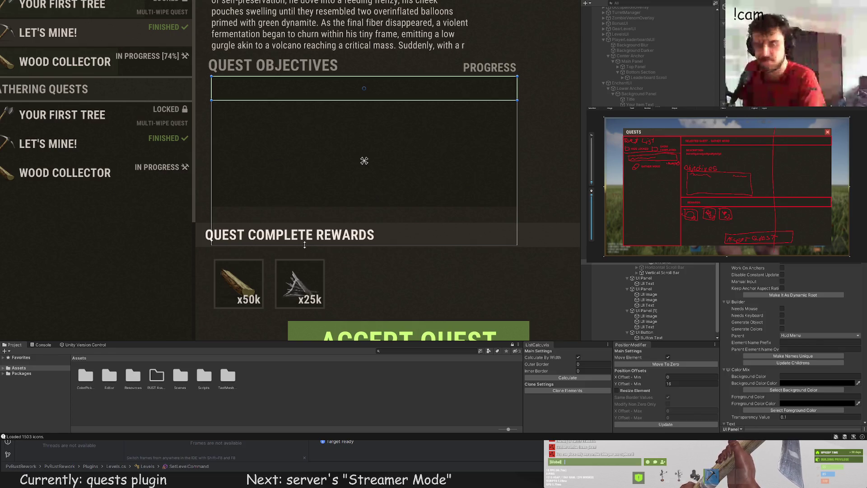
pyautogui.scroll(2, 306, 161)
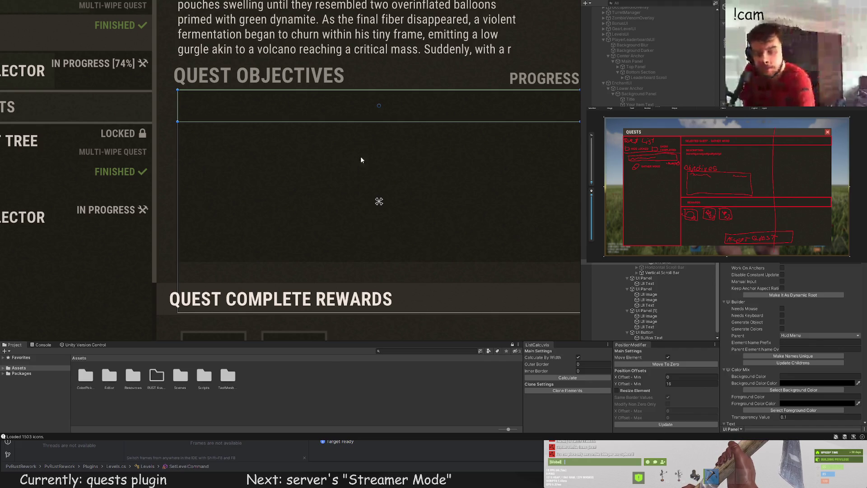
pyautogui.moveTo(373, 161); pyautogui.dragTo(258, 148)
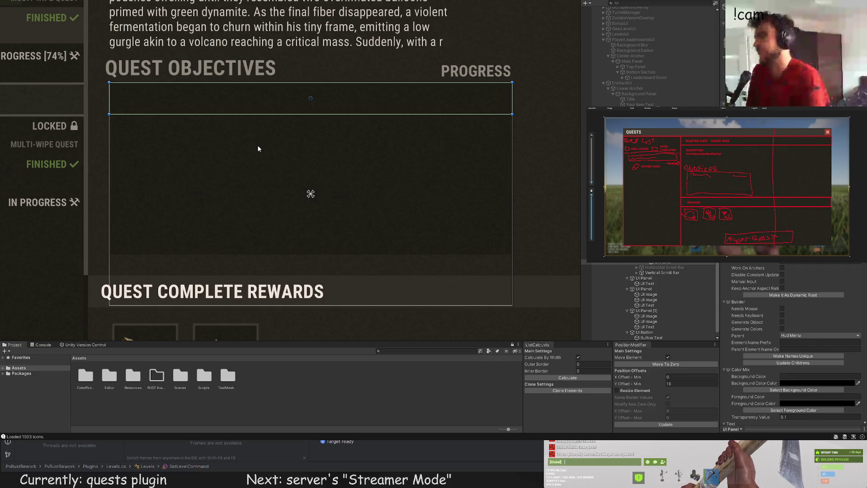
pyautogui.moveTo(221, 146)
pyautogui.mouseDown()
pyautogui.moveTo(211, 121)
pyautogui.moveTo(227, 158)
pyautogui.moveTo(274, 164)
pyautogui.mouseUp()
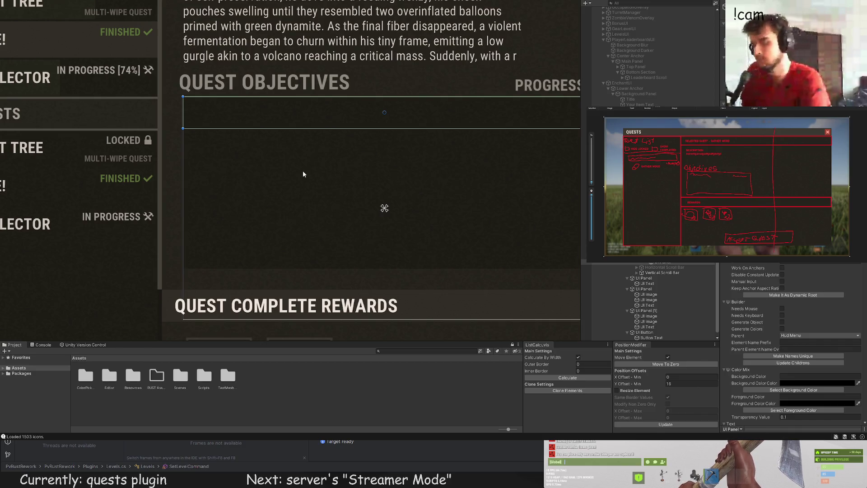
pyautogui.press('f')
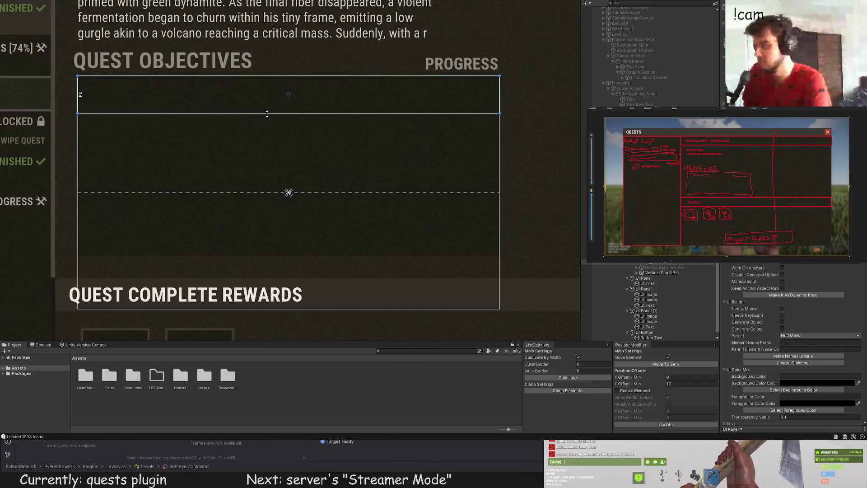
pyautogui.scroll(-2, 256, 142)
pyautogui.scroll(-2, 256, 142)
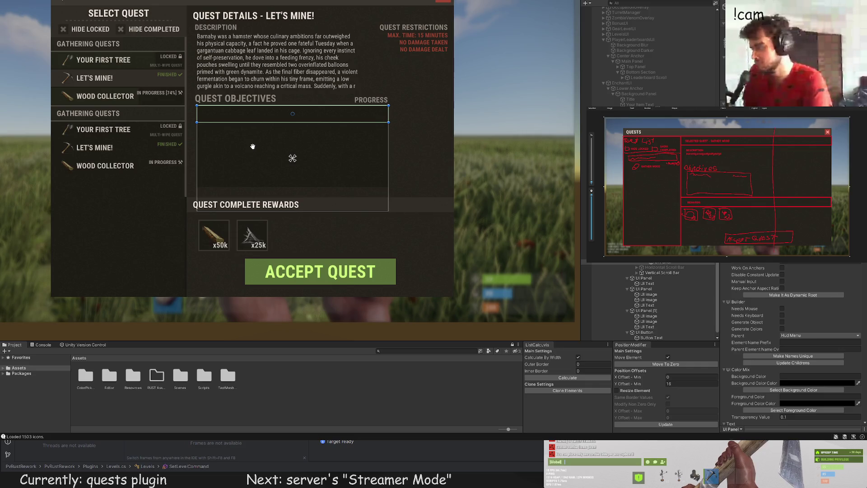
# Move the new UI Text to zero and apply an X Offset Min of 8
pyautogui.moveTo(252, 146); pyautogui.dragTo(292, 180)
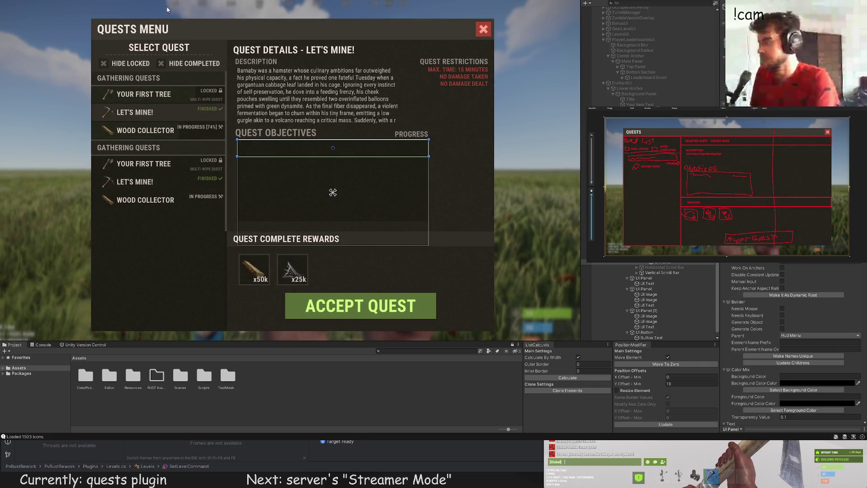
pyautogui.scroll(4, 286, 149)
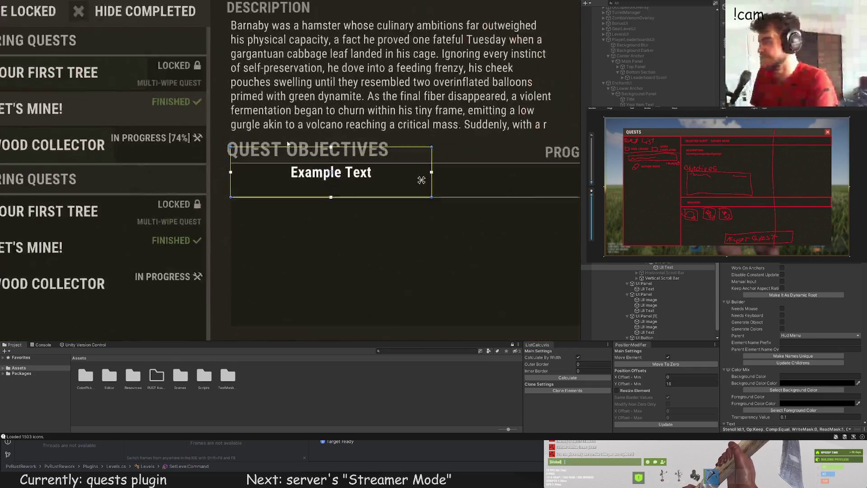
pyautogui.scroll(2, 240, 178)
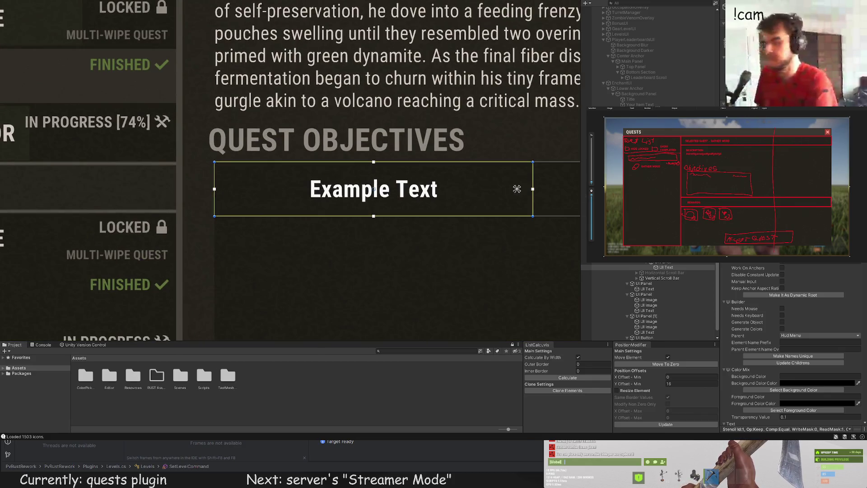
pyautogui.click(665, 364)
pyautogui.click(645, 377)
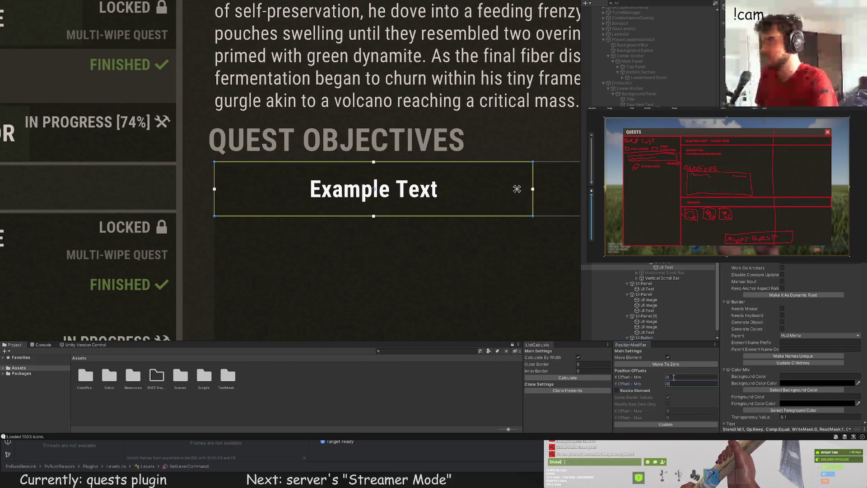
pyautogui.write('8')
pyautogui.click(665, 424)
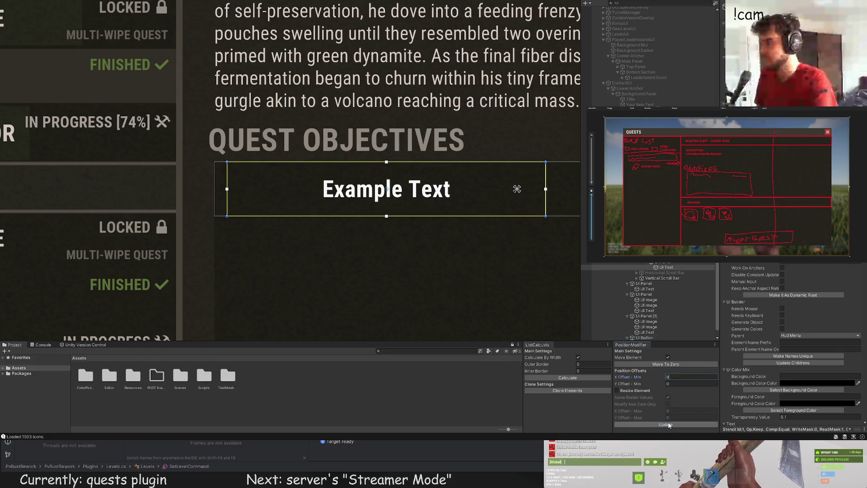
# Left-align the text and change it to 'Gather 50.000 Wood'
pyautogui.scroll(-3, 824, 343)
pyautogui.scroll(-10, 824, 343)
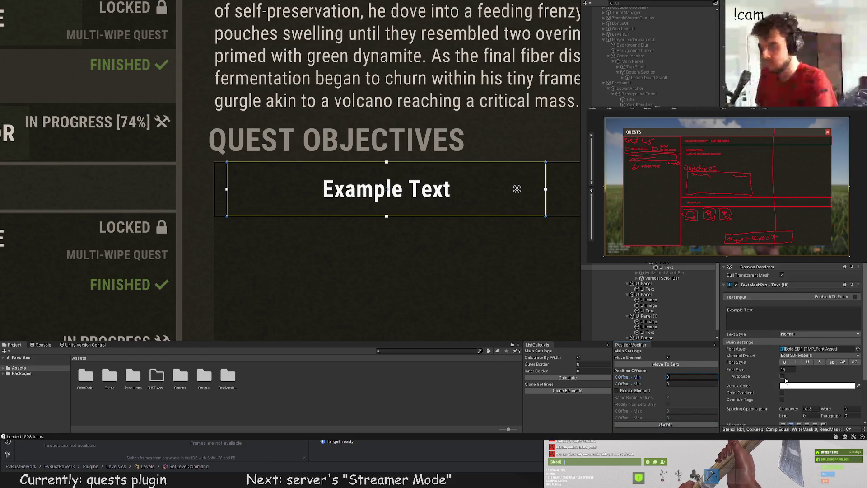
pyautogui.click(782, 369)
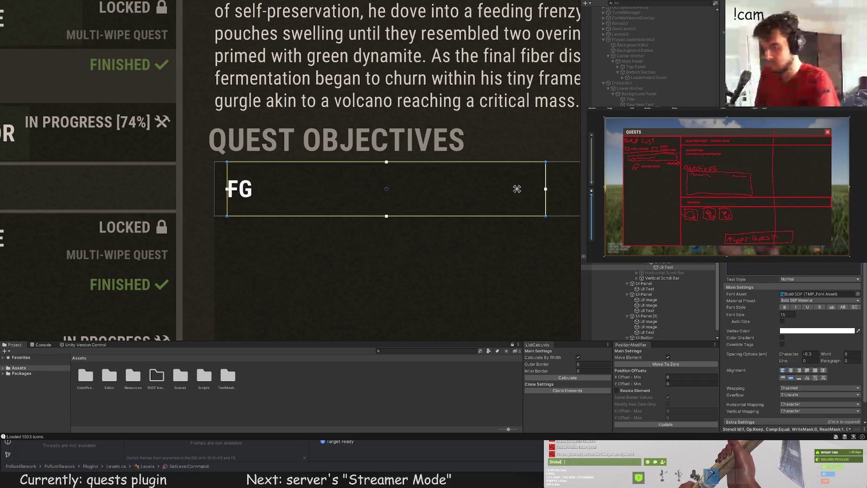
pyautogui.press('BackSpace')
pyautogui.press('BackSpace')
pyautogui.write('Gather')
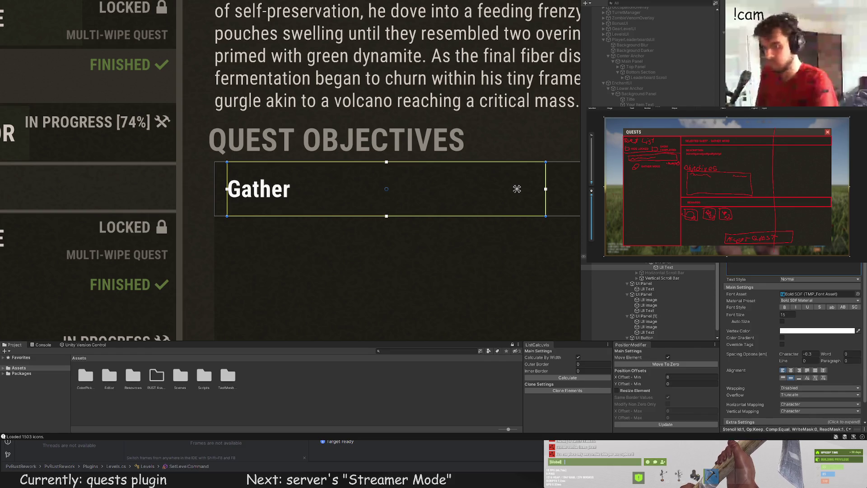
pyautogui.write(' 50')
pyautogui.write('.000 W')
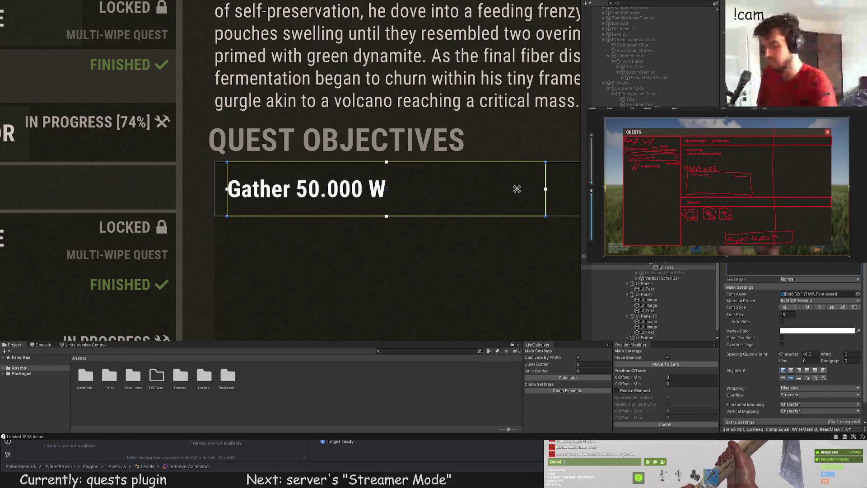
pyautogui.write('ood')
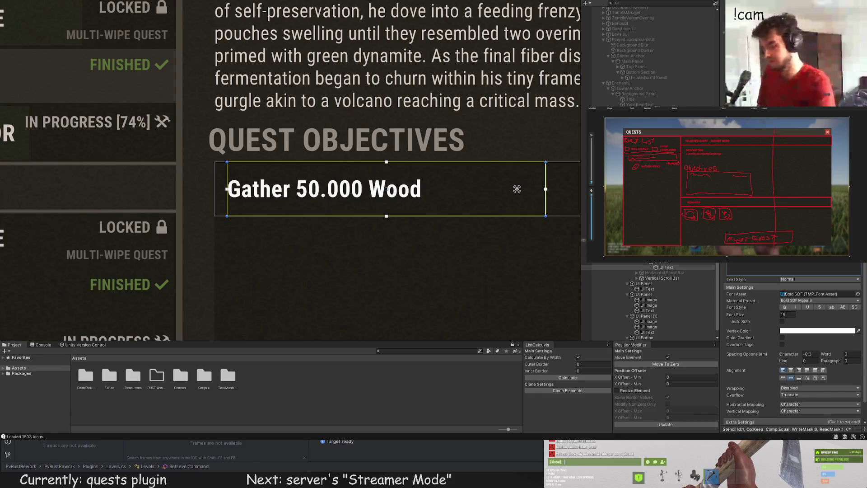
pyautogui.scroll(-3, 339, 227)
pyautogui.scroll(10, 793, 343)
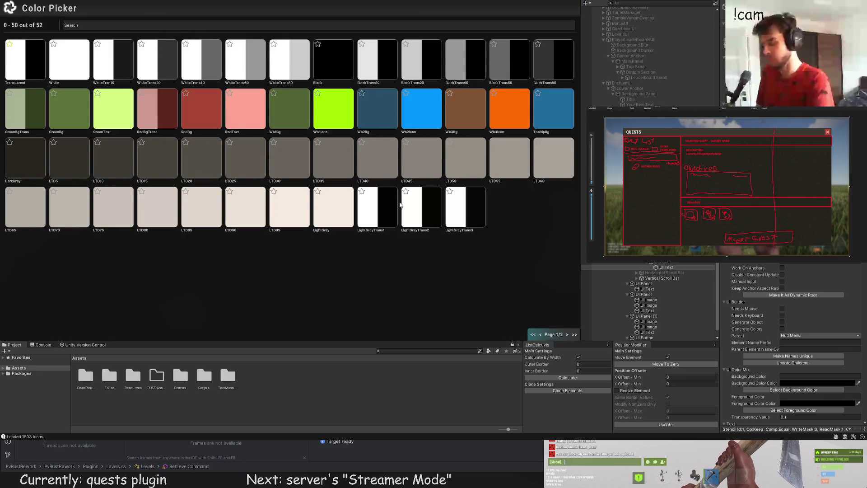
# Select the 'Gather 50.000 Wood' text, after checking the scroll content and row panel
pyautogui.scroll(-3, 356, 271)
pyautogui.scroll(-3, 356, 271)
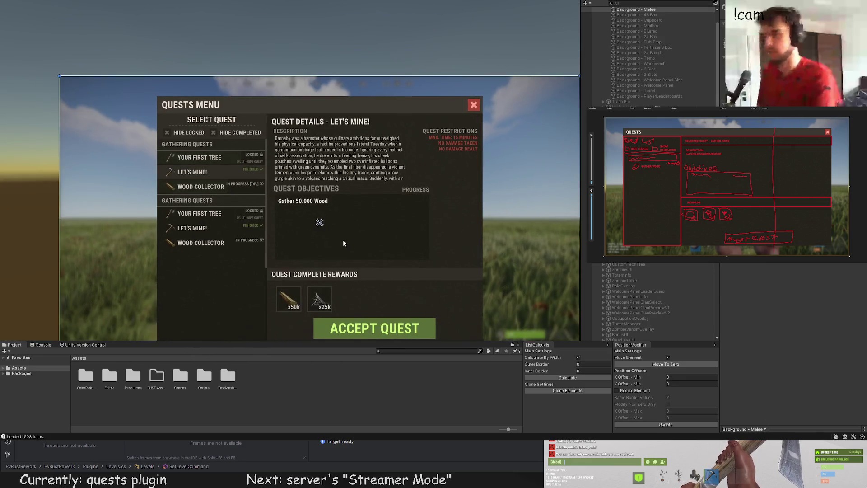
pyautogui.scroll(-5, 770, 270)
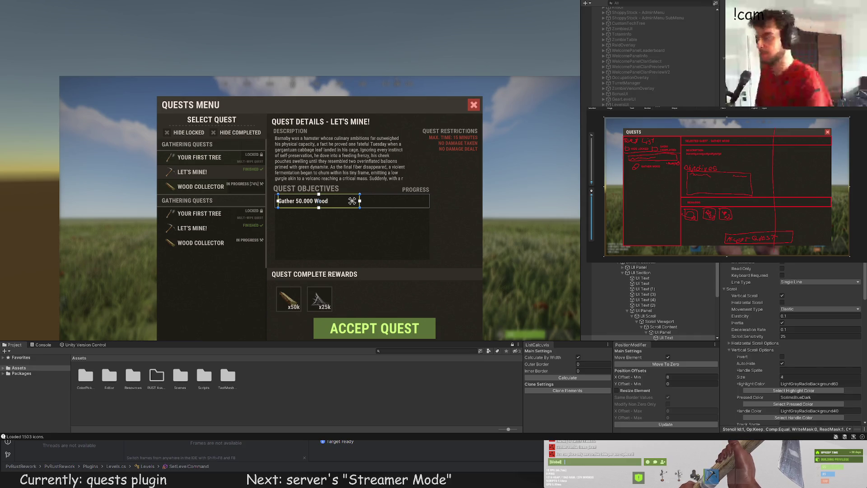
pyautogui.click(434, 231)
pyautogui.moveTo(435, 231); pyautogui.dragTo(424, 210)
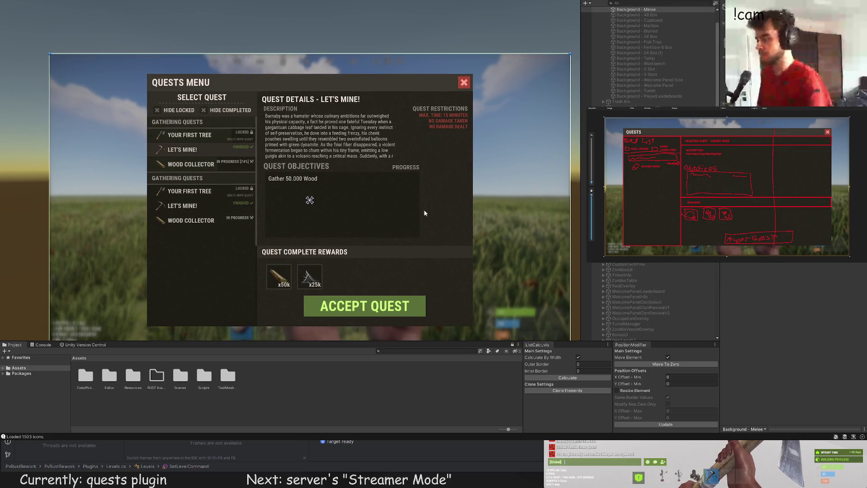
pyautogui.click(311, 180)
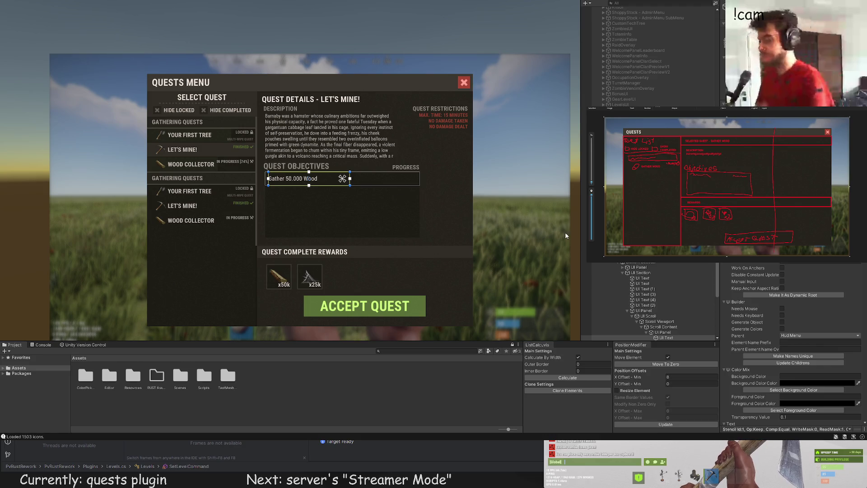
pyautogui.scroll(-2, 678, 303)
pyautogui.click(667, 306)
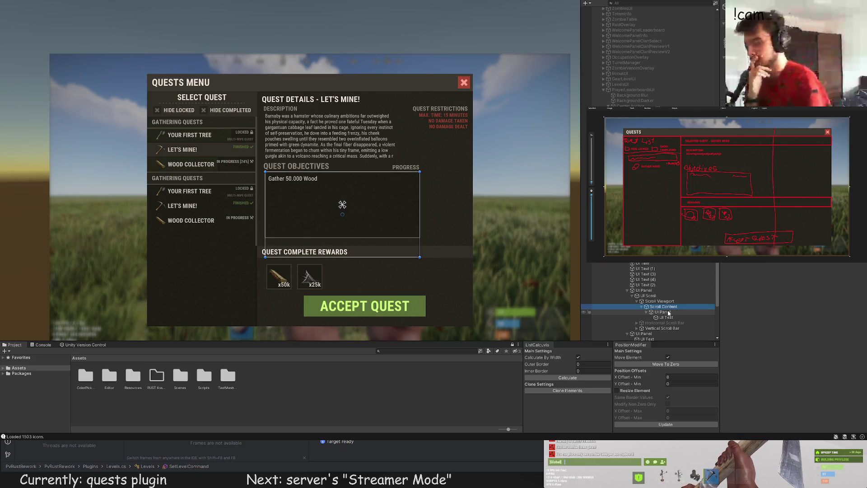
pyautogui.click(669, 312)
pyautogui.scroll(2, 353, 179)
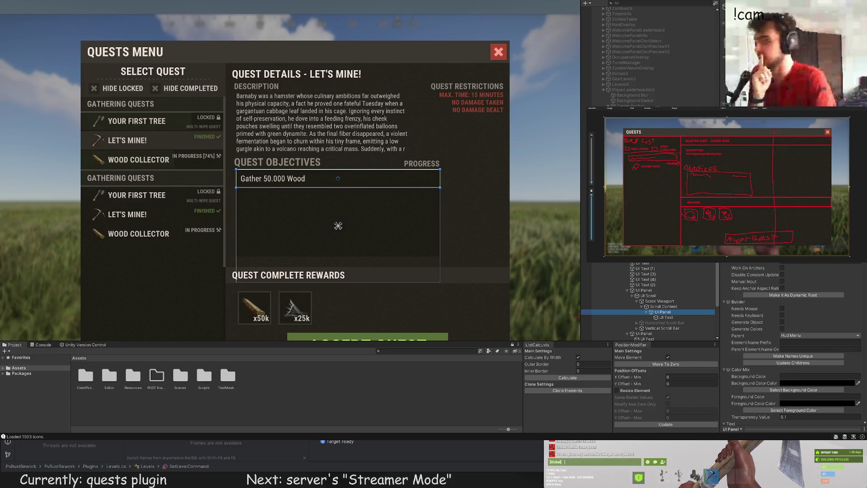
pyautogui.click(338, 225)
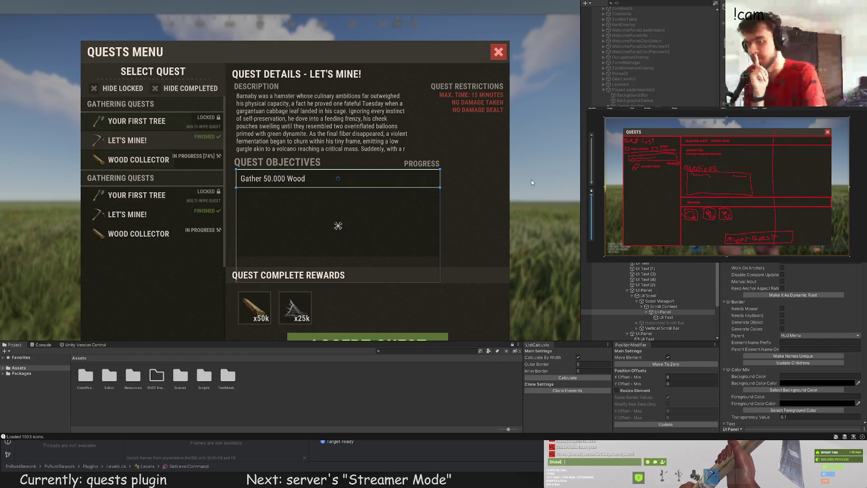
pyautogui.click(316, 178)
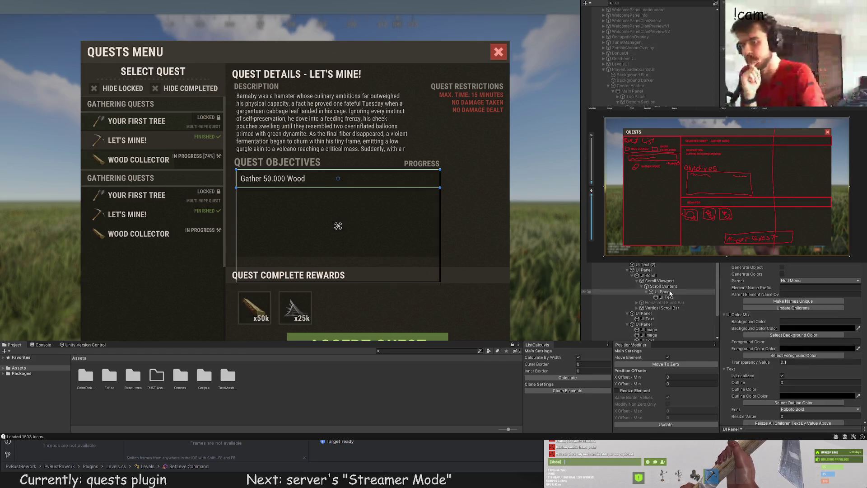
pyautogui.scroll(2, 211, 126)
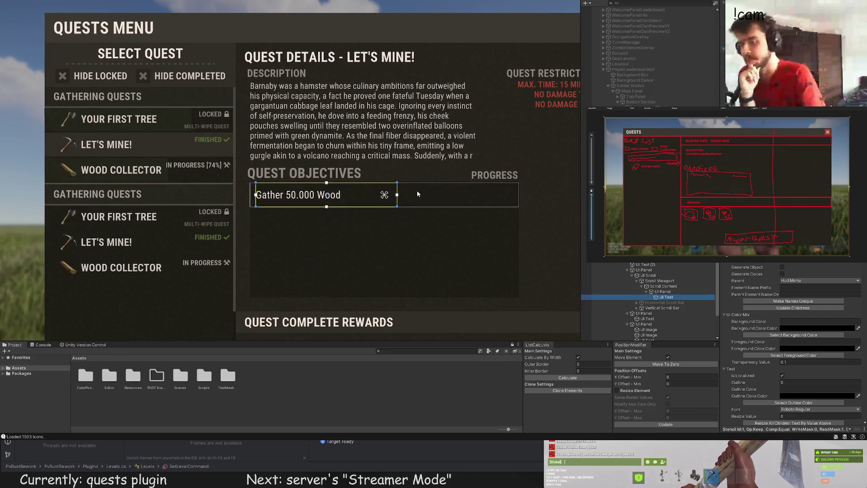
# Duplicate the objective text, move the copy right, and apply X Offset Min -8
pyautogui.press('w')
pyautogui.press('f')
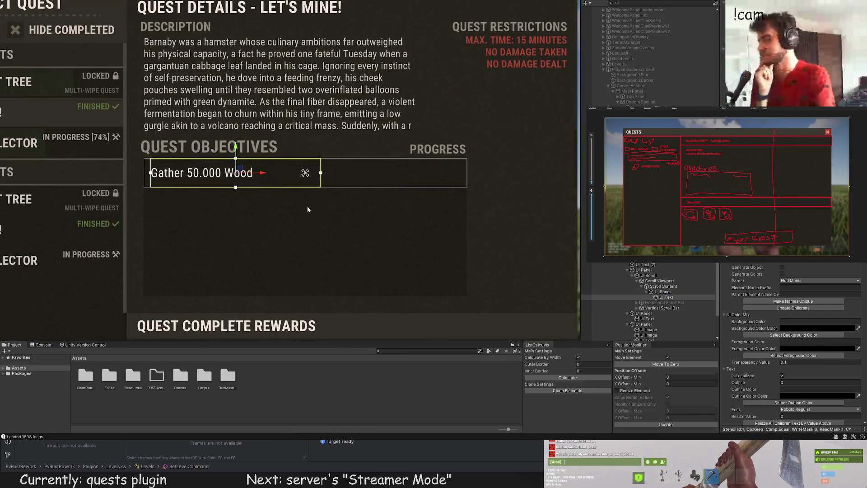
pyautogui.hotkey('ctrl', 'd')
pyautogui.moveTo(261, 173); pyautogui.dragTo(410, 187)
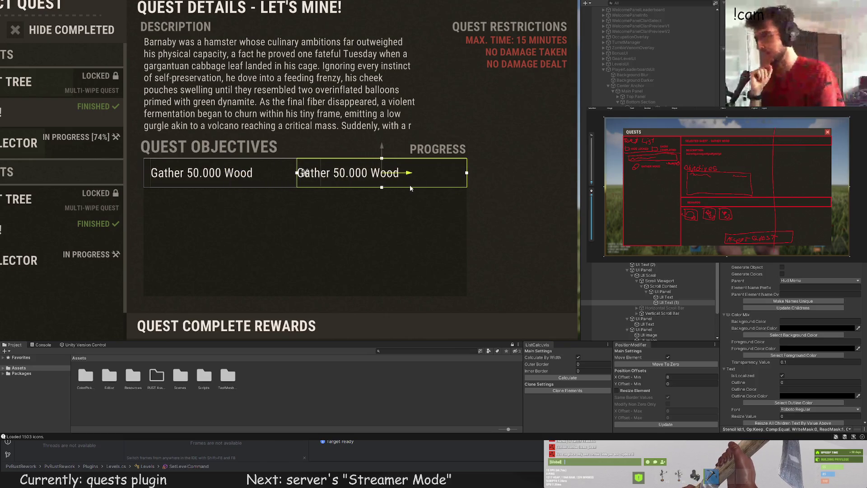
pyautogui.click(671, 377)
pyautogui.write('-8')
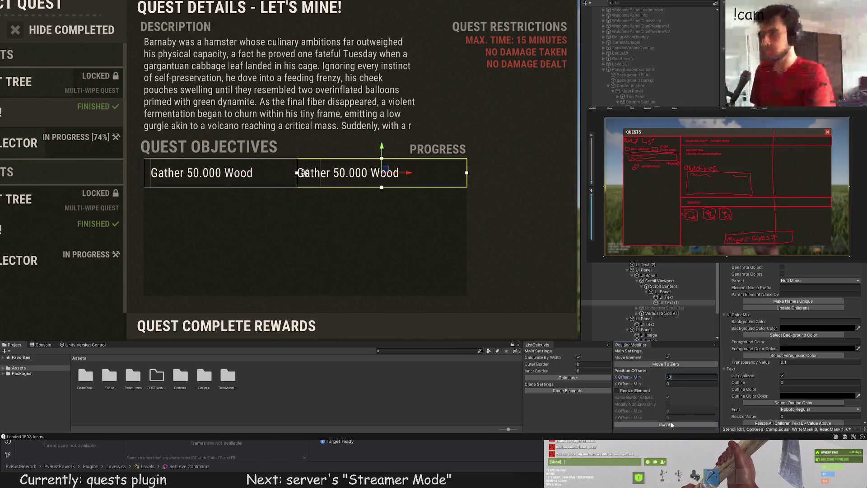
pyautogui.click(671, 424)
pyautogui.scroll(1, 481, 232)
pyautogui.scroll(-5, 786, 319)
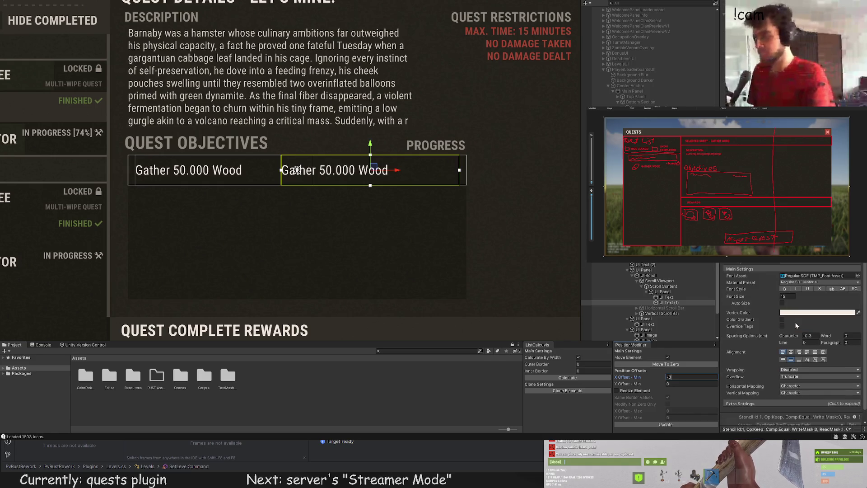
# Right-align the copy and replace its text with '43.544/50.000 [83%]'
pyautogui.click(798, 352)
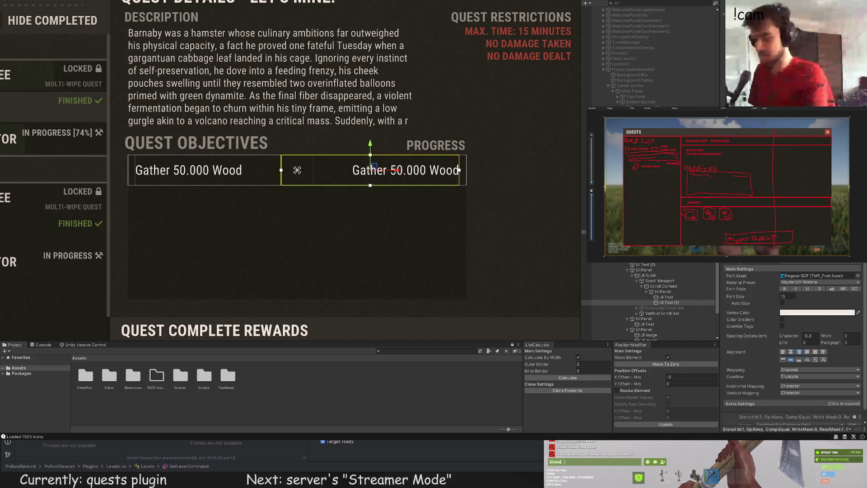
pyautogui.hotkey('ctrl', 'a')
pyautogui.press('BackSpace')
pyautogui.write('43.0')
pyautogui.write('544')
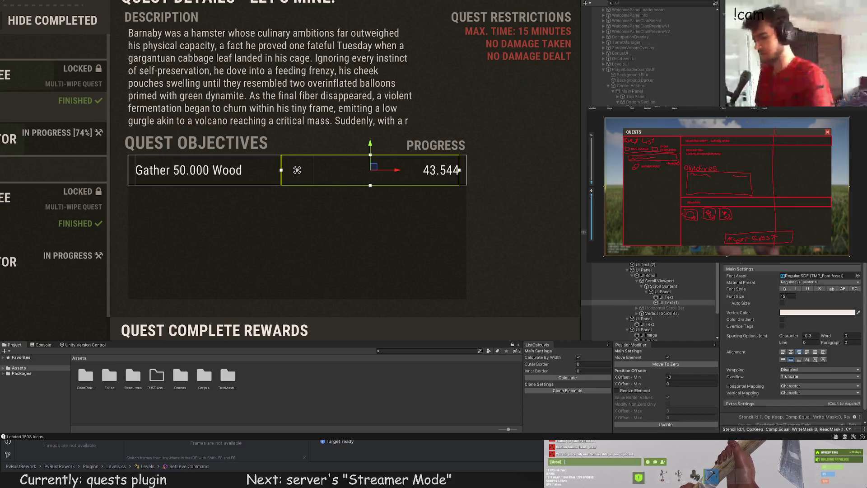
pyautogui.write('/50')
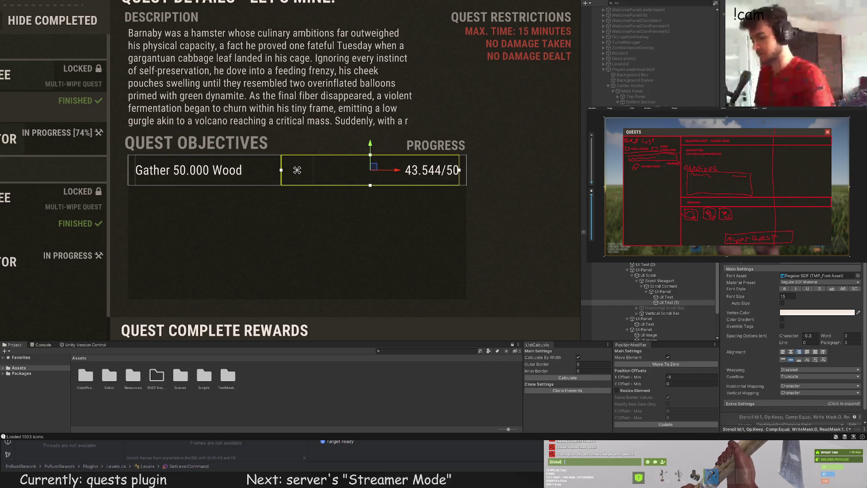
pyautogui.write('.000')
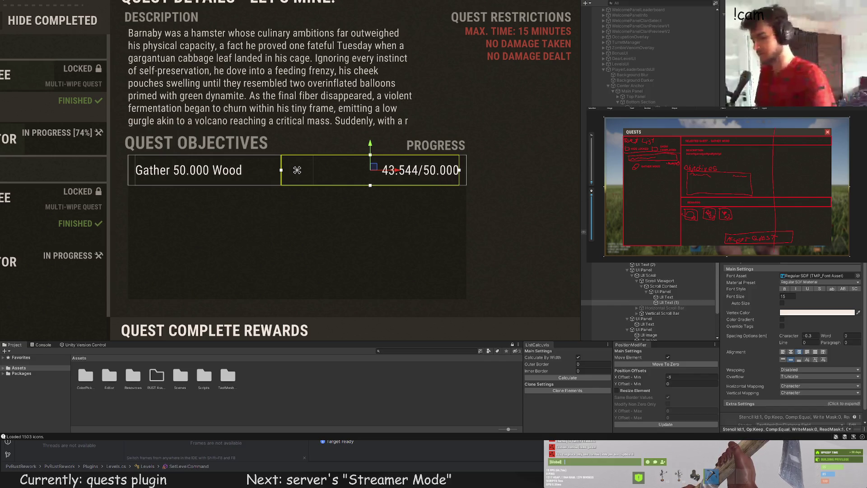
pyautogui.write(' [')
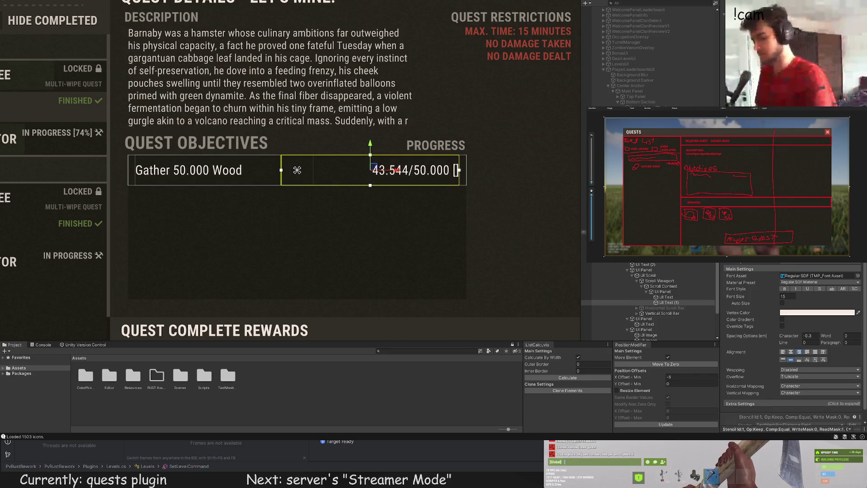
pyautogui.write('83%]')
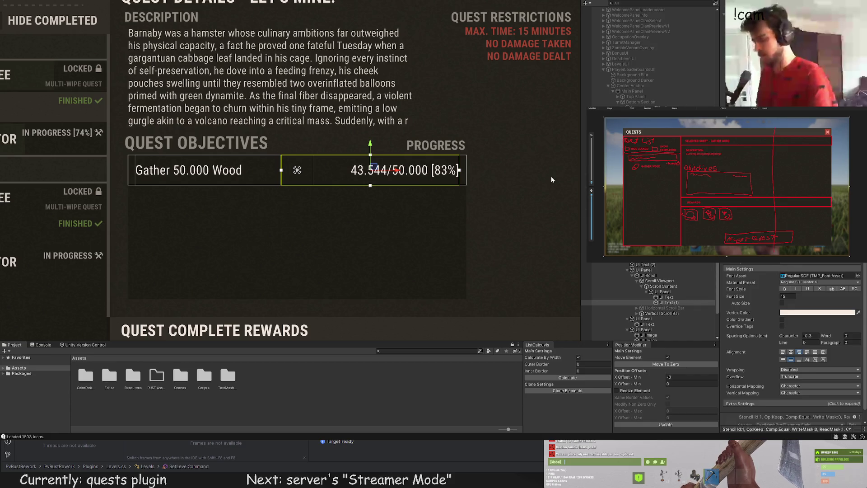
pyautogui.scroll(-5, 502, 169)
pyautogui.click(454, 162)
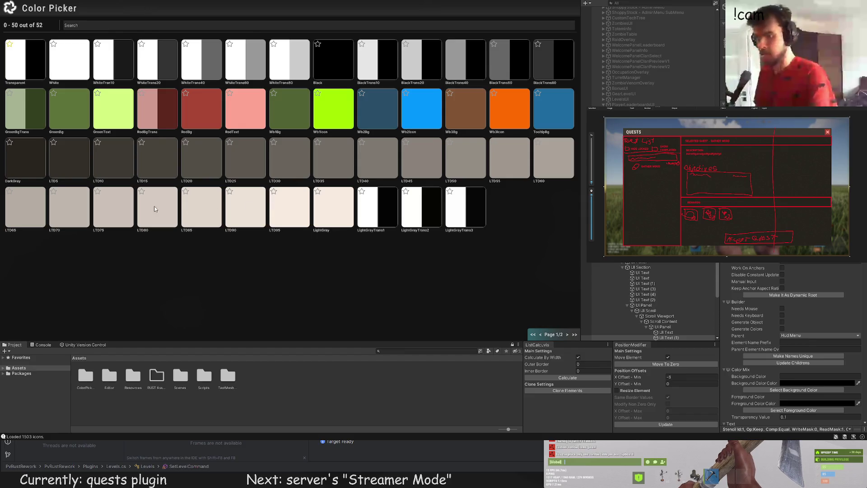
pyautogui.click(472, 205)
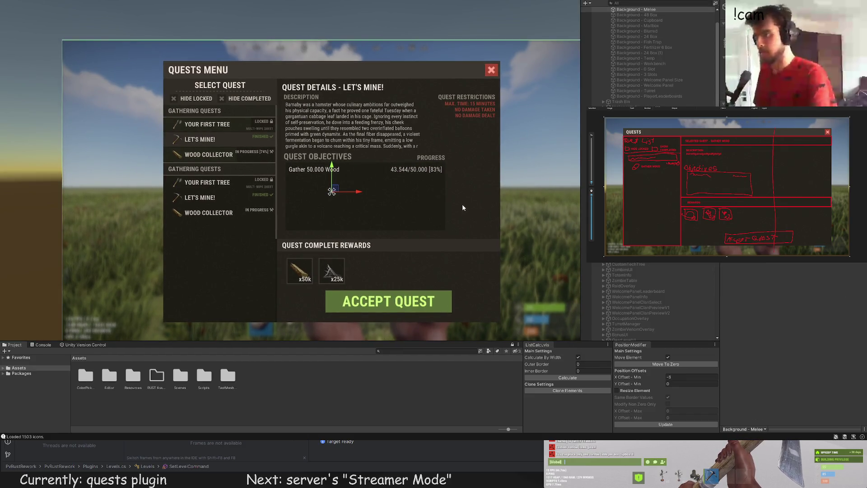
pyautogui.click(462, 204)
pyautogui.scroll(3, 508, 200)
pyautogui.scroll(2, 473, 175)
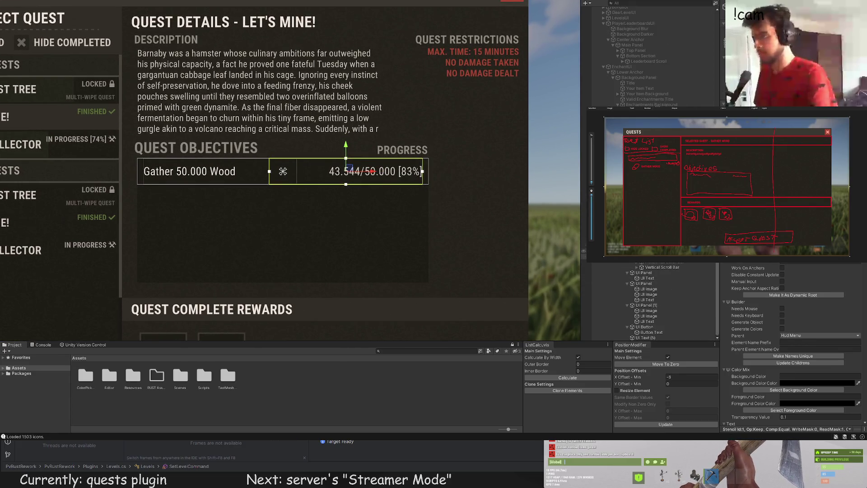
pyautogui.click(282, 238)
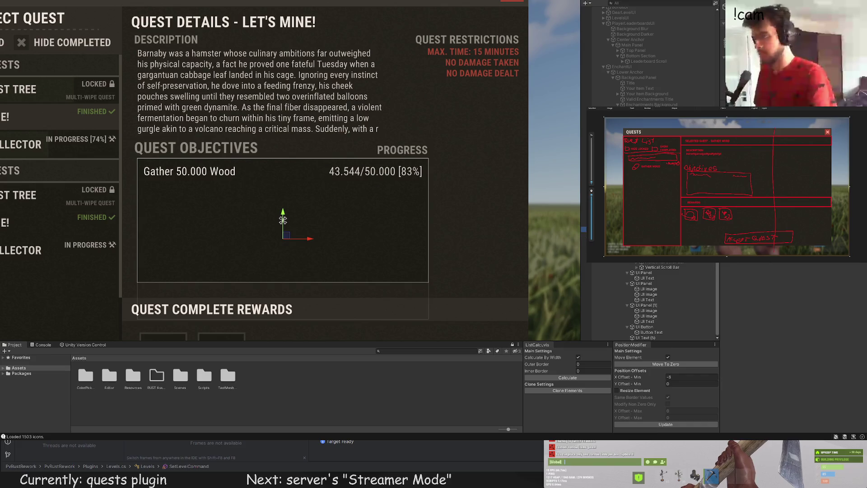
pyautogui.press('Up')
pyautogui.press('Up')
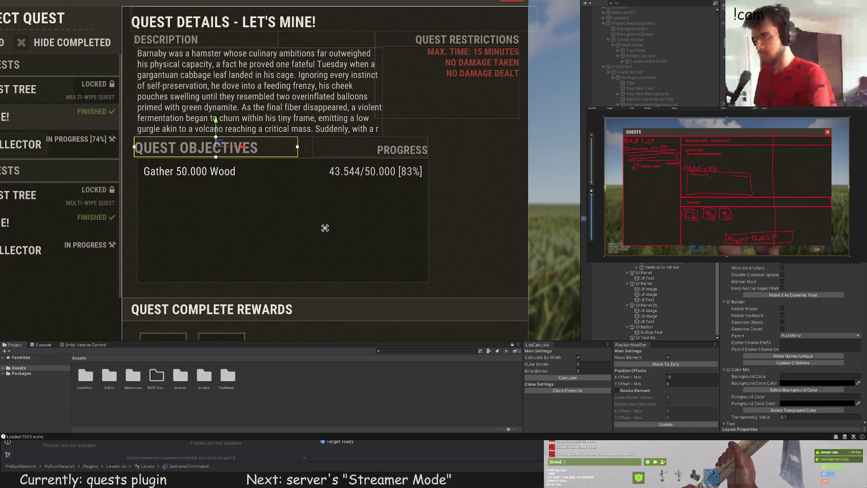
pyautogui.press('Down')
pyautogui.press('Down')
pyautogui.press('Down')
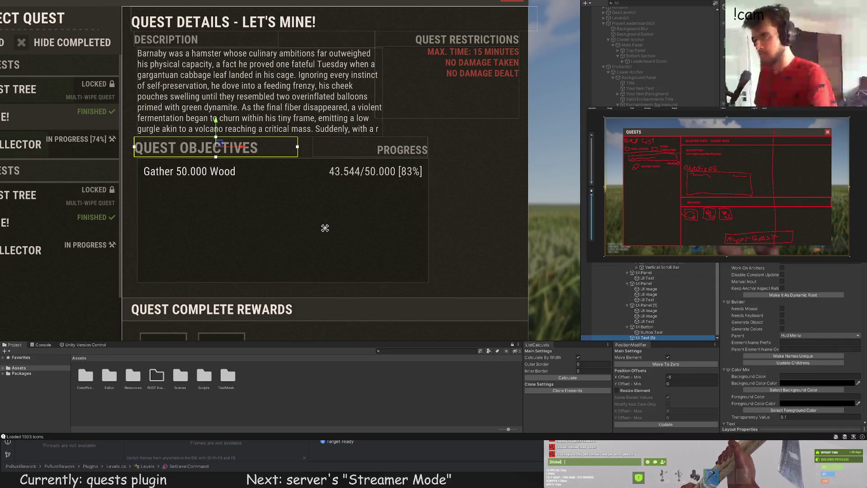
pyautogui.doubleClick(648, 333)
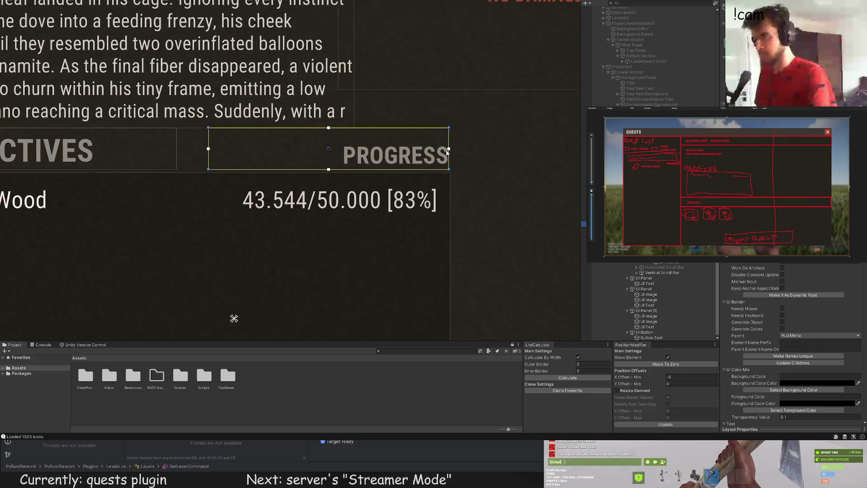
# Move the PROGRESS heading slightly left and zoom out to review it
pyautogui.moveTo(356, 150); pyautogui.dragTo(342, 150)
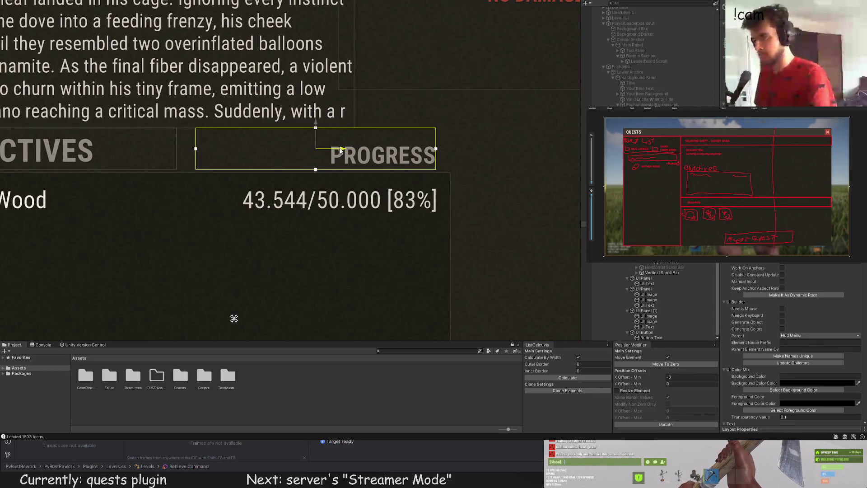
pyautogui.click(397, 139)
pyautogui.scroll(-2, 491, 167)
pyautogui.scroll(-3, 495, 176)
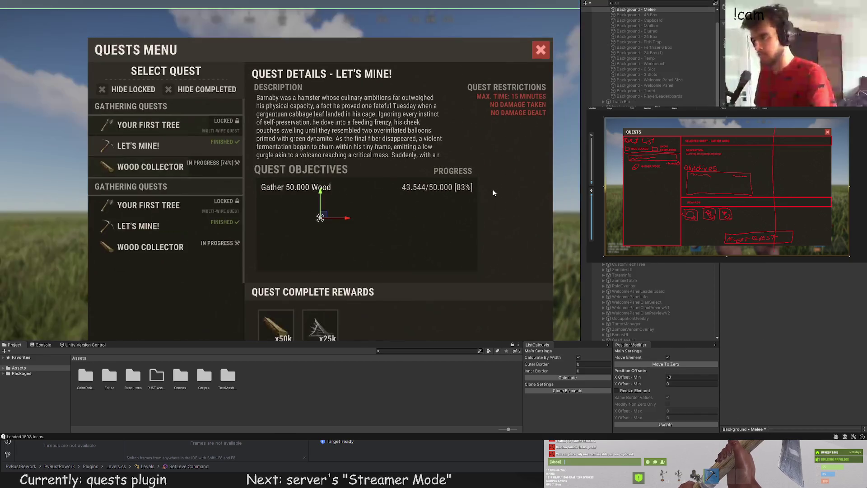
pyautogui.click(434, 167)
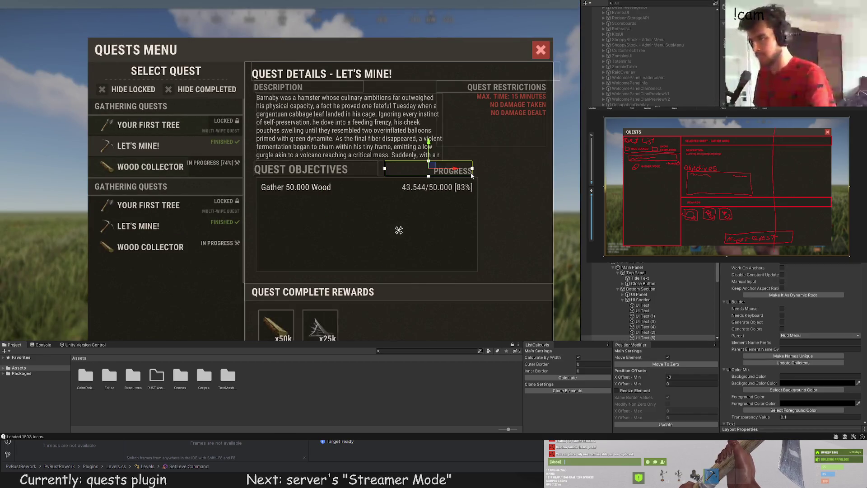
pyautogui.press('f')
pyautogui.click(535, 155)
pyautogui.scroll(-3, 524, 177)
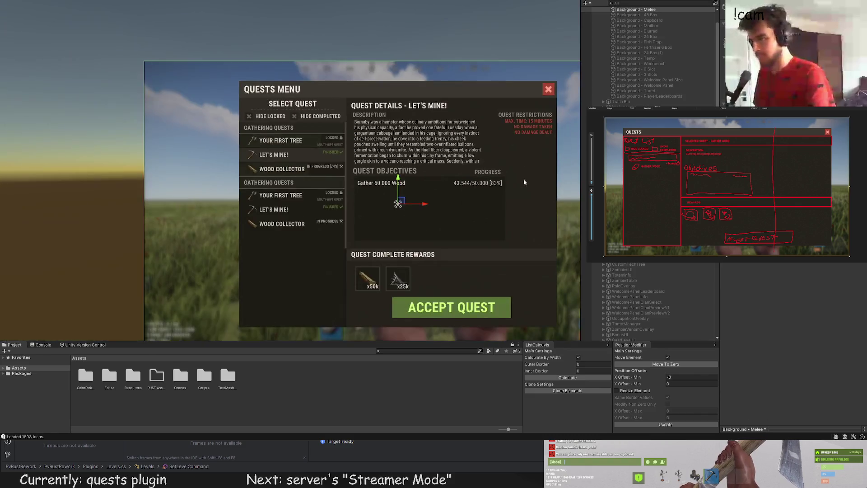
# Nudge PROGRESS further left to match the progress value's right edge
pyautogui.click(460, 166)
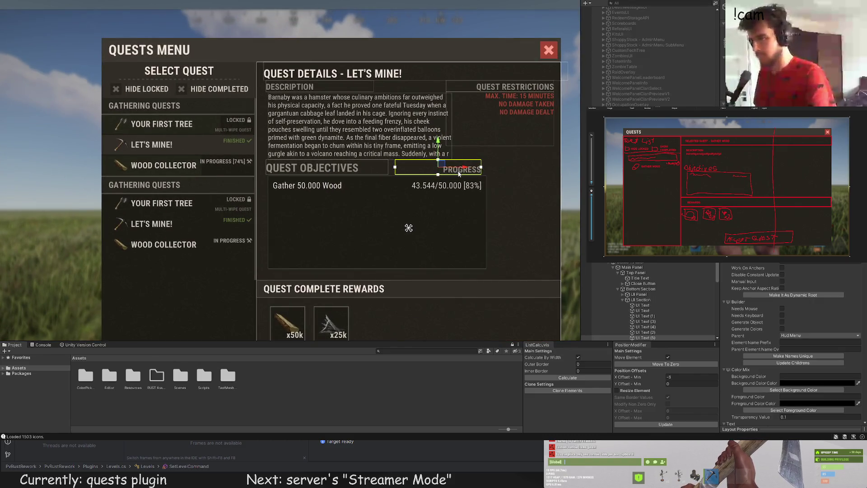
pyautogui.scroll(5, 462, 166)
pyautogui.moveTo(435, 155); pyautogui.dragTo(430, 154)
pyautogui.click(522, 153)
pyautogui.scroll(-3, 527, 166)
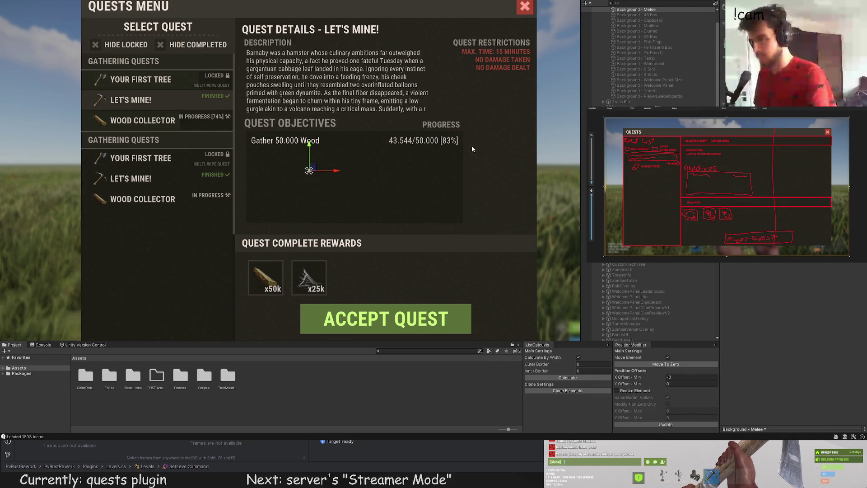
pyautogui.scroll(-3, 483, 150)
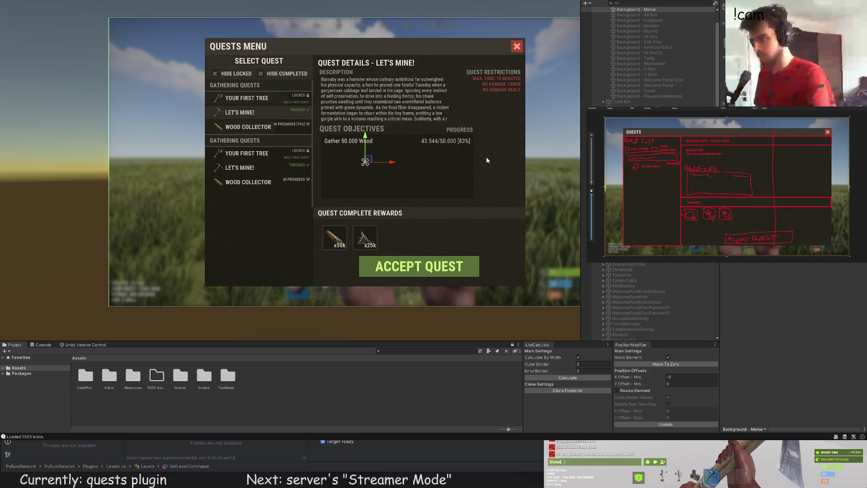
pyautogui.scroll(1, 488, 155)
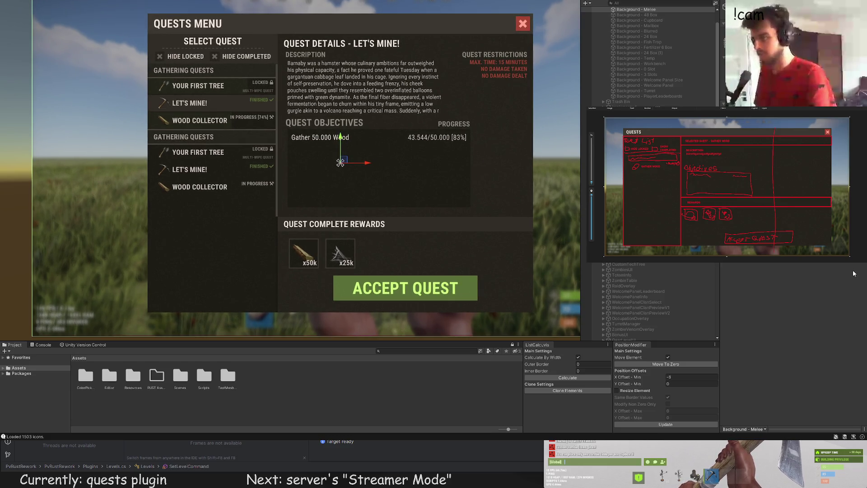
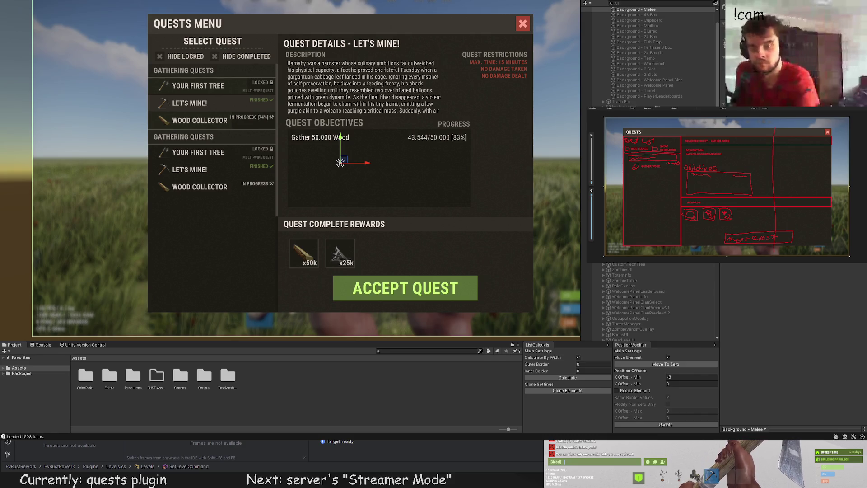
# Pan and zoom the Scene view to frame the quests menu
pyautogui.moveTo(366, 151); pyautogui.dragTo(315, 145)
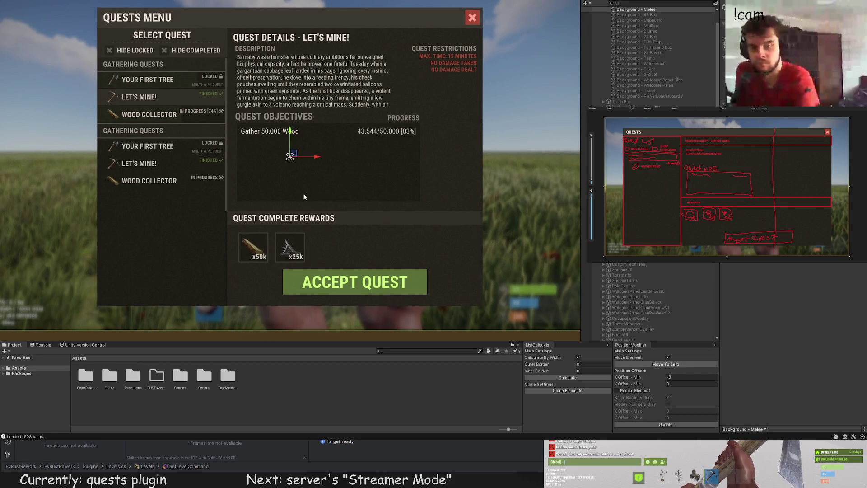
pyautogui.moveTo(305, 197); pyautogui.dragTo(291, 173)
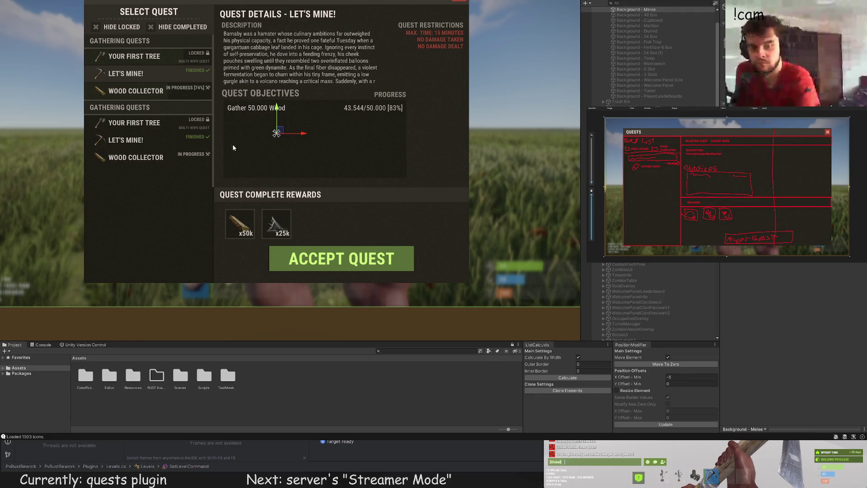
pyautogui.moveTo(235, 147); pyautogui.dragTo(212, 160)
pyautogui.scroll(3, 319, 153)
pyautogui.scroll(-10, 661, 272)
pyautogui.scroll(-3, 661, 272)
pyautogui.scroll(-2, 367, 172)
pyautogui.scroll(5, 368, 172)
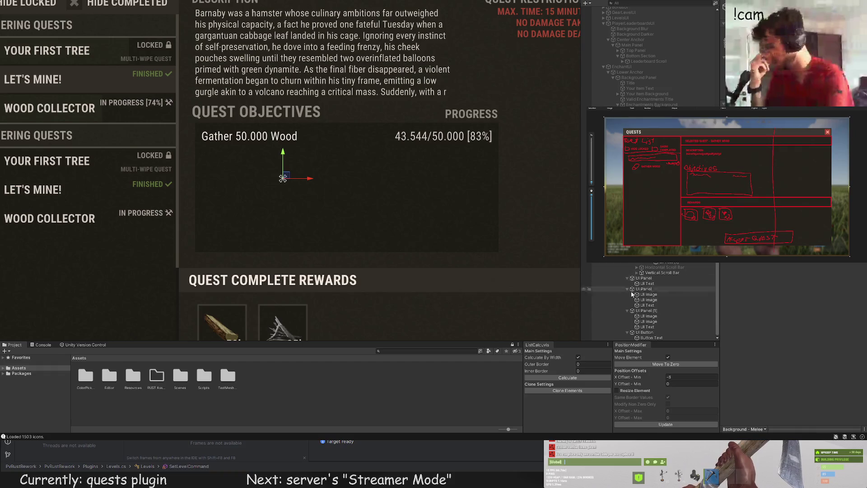
# Find and select the quest objectives panel in the Hierarchy
pyautogui.click(645, 310)
pyautogui.scroll(-3, 426, 217)
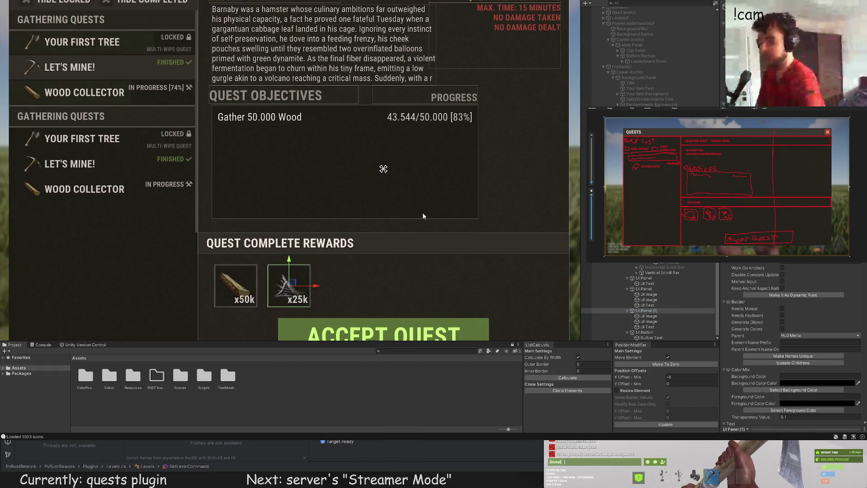
pyautogui.scroll(-2, 406, 217)
pyautogui.click(378, 235)
pyautogui.scroll(-3, 378, 236)
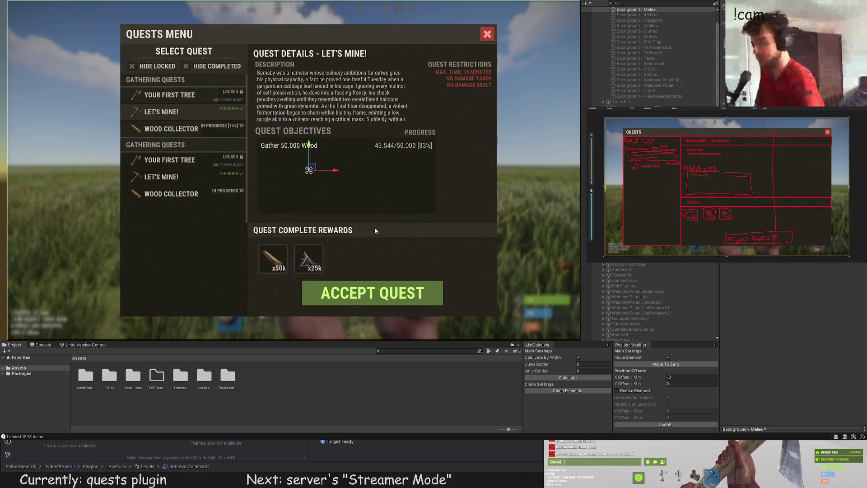
pyautogui.click(375, 231)
pyautogui.click(647, 304)
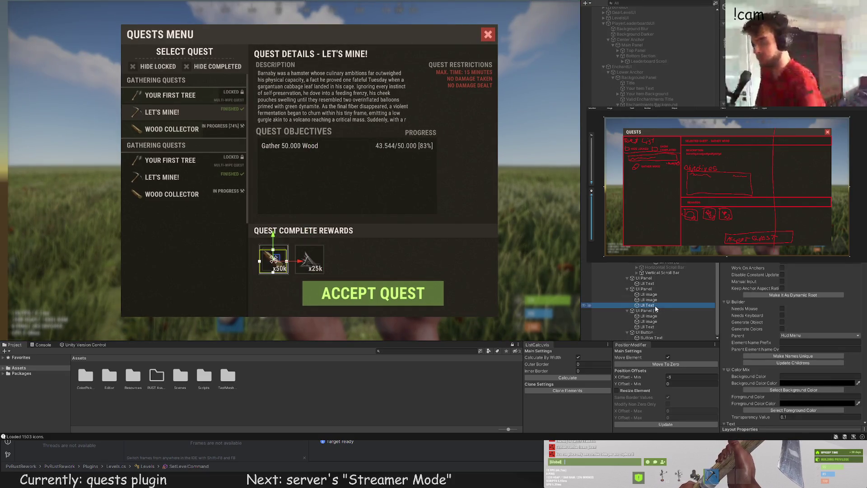
pyautogui.click(650, 263)
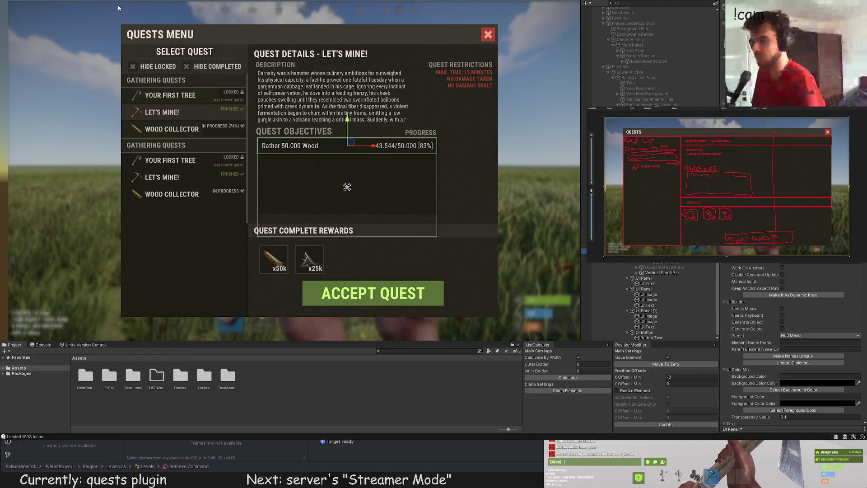
# Add an image sized to the objective row, tint it olive green, and put it behind the text
pyautogui.press('f')
pyautogui.moveTo(285, 111)
pyautogui.mouseDown()
pyautogui.moveTo(282, 165)
pyautogui.moveTo(458, 185)
pyautogui.moveTo(557, 183)
pyautogui.mouseUp()
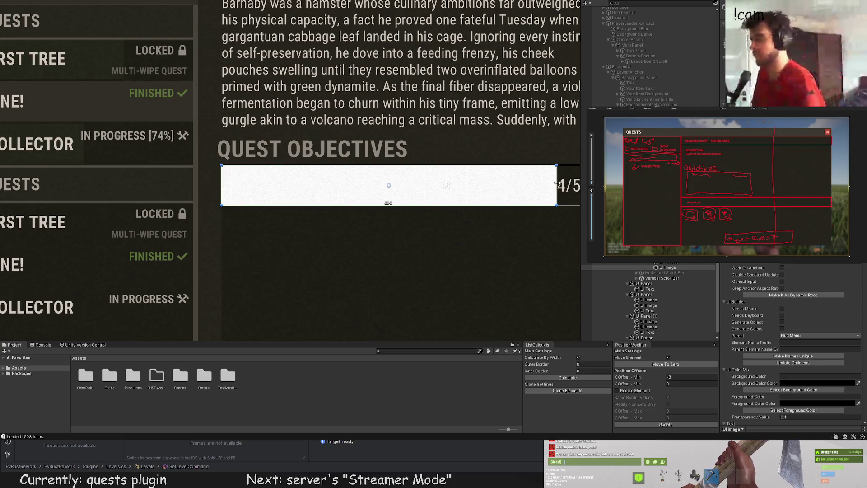
pyautogui.click(793, 390)
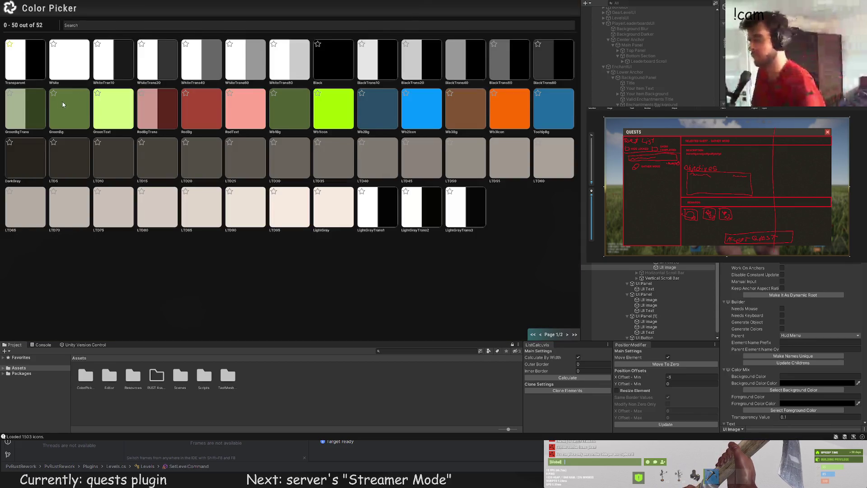
pyautogui.click(63, 110)
pyautogui.hotkey('ctrl', 'z')
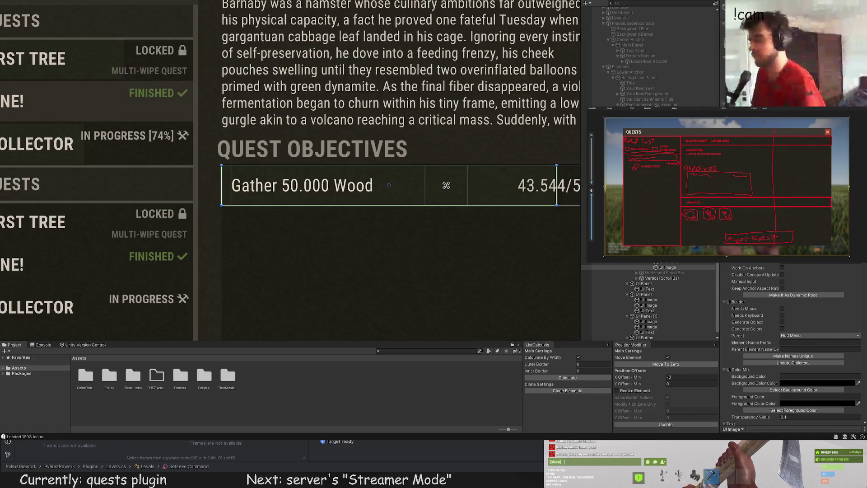
pyautogui.click(668, 267)
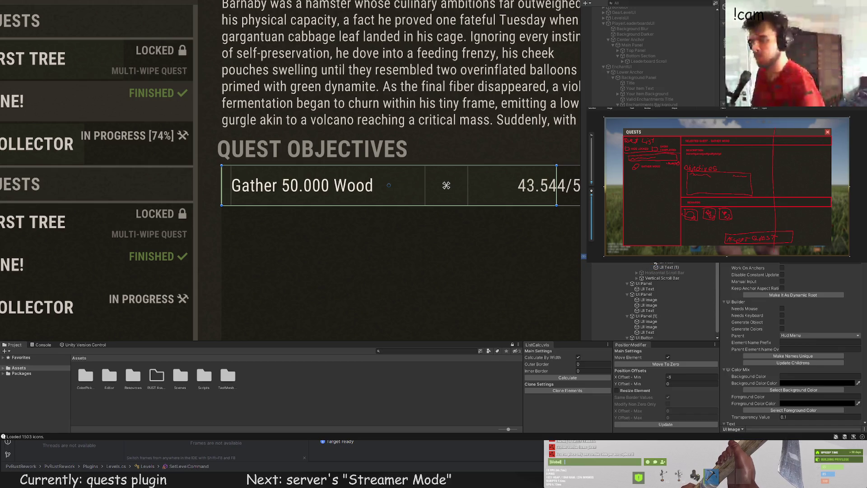
# Select the Gather 50.000 Wood objective row and duplicate it
pyautogui.scroll(-5, 376, 239)
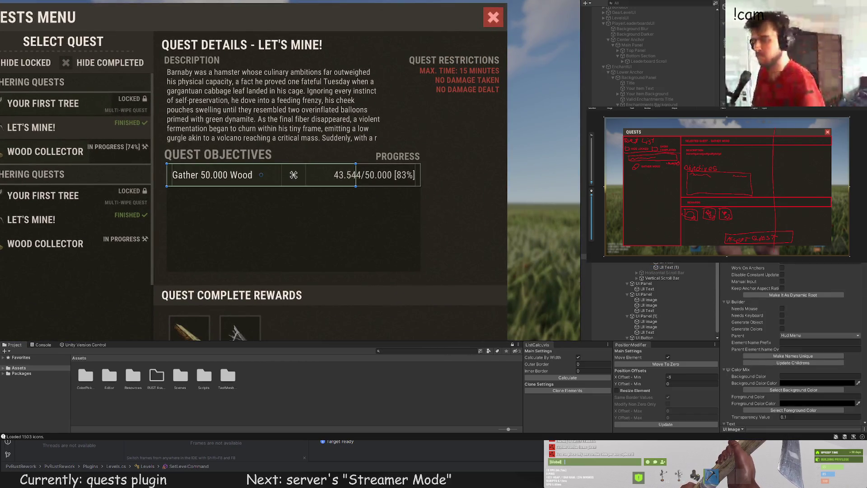
pyautogui.click(405, 243)
pyautogui.scroll(-5, 406, 243)
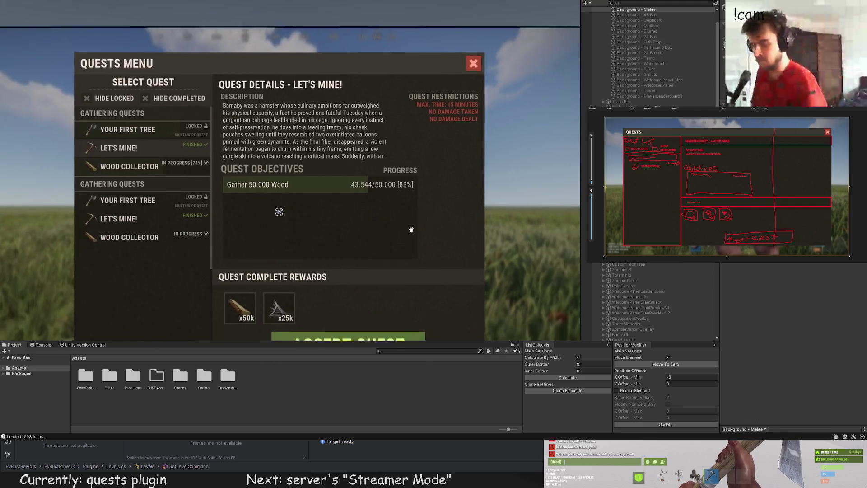
pyautogui.click(408, 216)
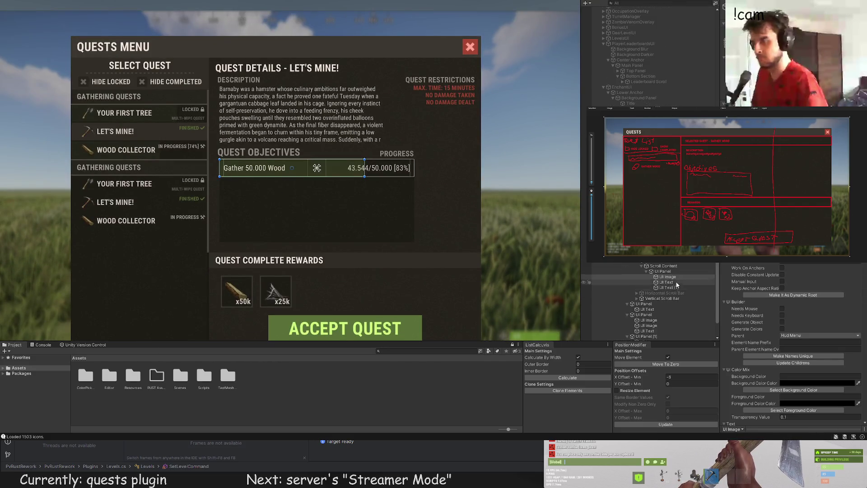
pyautogui.click(360, 211)
pyautogui.scroll(5, 360, 211)
pyautogui.hotkey('ctrl', 'd')
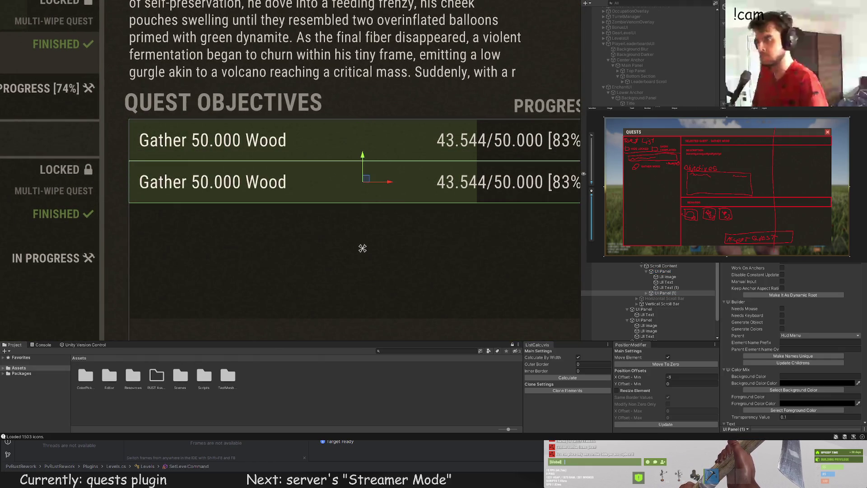
# Browse the second page of the colour palette, then close it
pyautogui.hotkey('ctrl', 'shift', 'c')
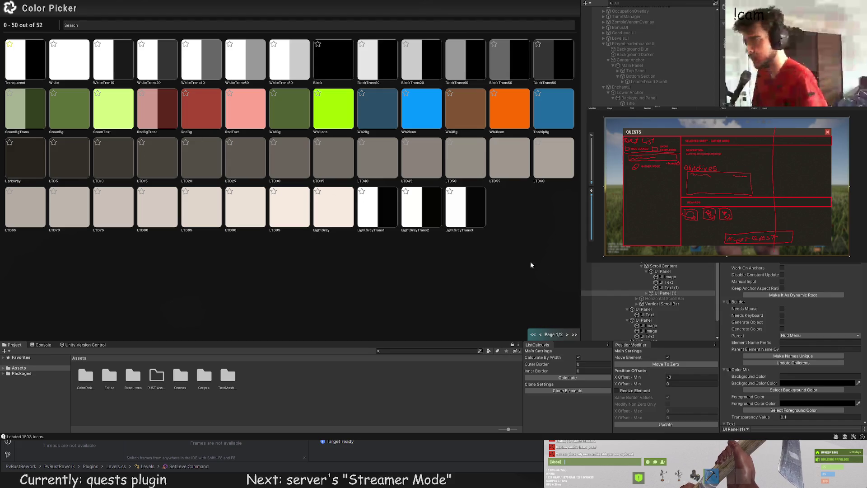
pyautogui.click(566, 334)
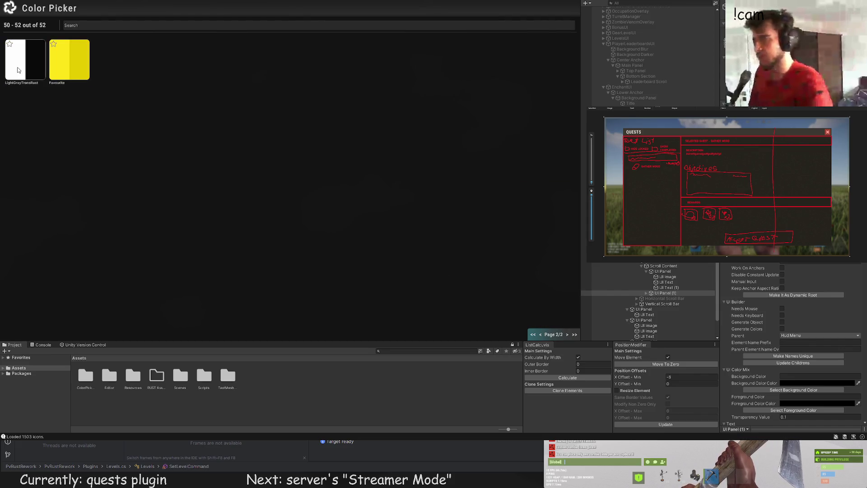
pyautogui.hotkey('ctrl', 'shift', 'c')
pyautogui.scroll(-3, 302, 248)
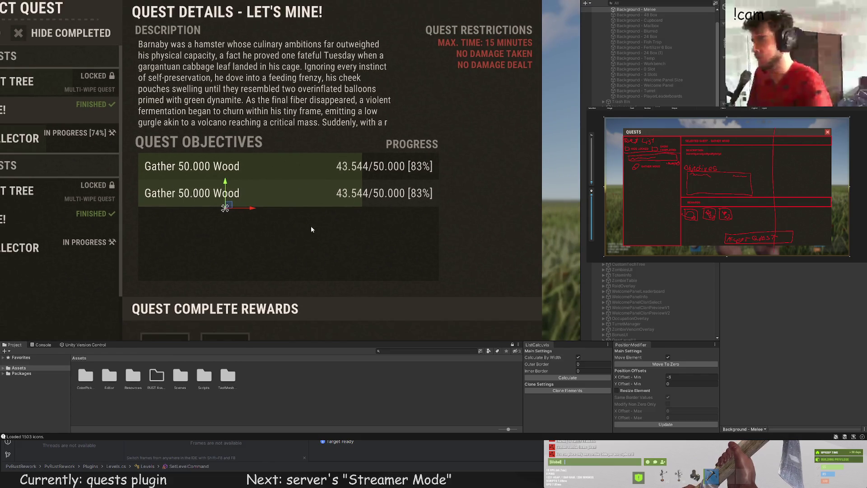
# Shorten the duplicated row's green bar to a width of 189
pyautogui.click(363, 230)
pyautogui.click(662, 297)
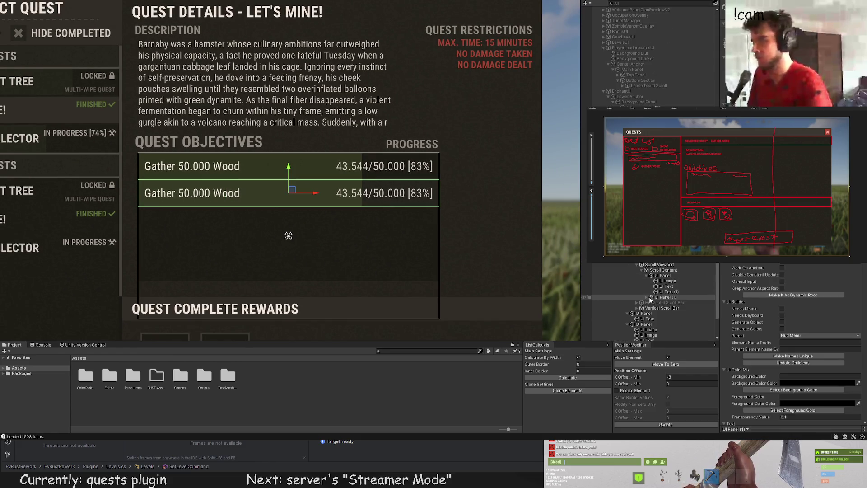
pyautogui.click(646, 297)
pyautogui.click(667, 302)
pyautogui.scroll(2, 371, 195)
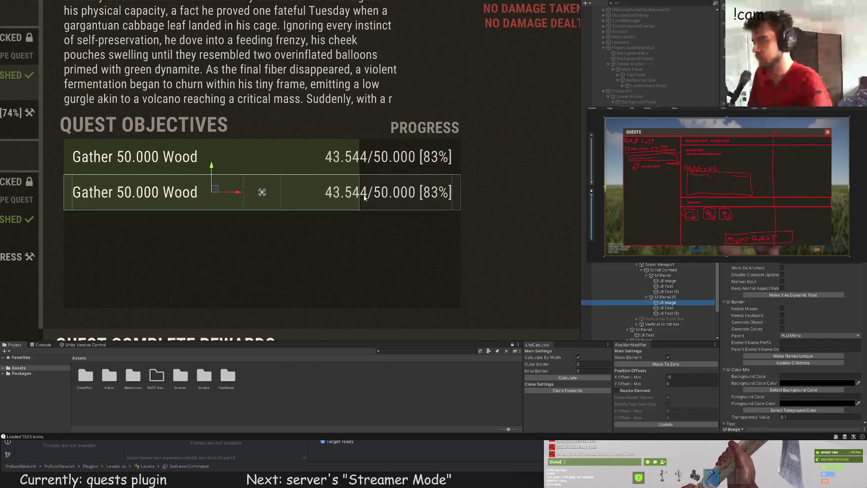
pyautogui.moveTo(361, 184); pyautogui.dragTo(251, 179)
pyautogui.scroll(-3, 387, 207)
# Change the second objective's text to 'Gather 125.000 Stones'
pyautogui.click(698, 307)
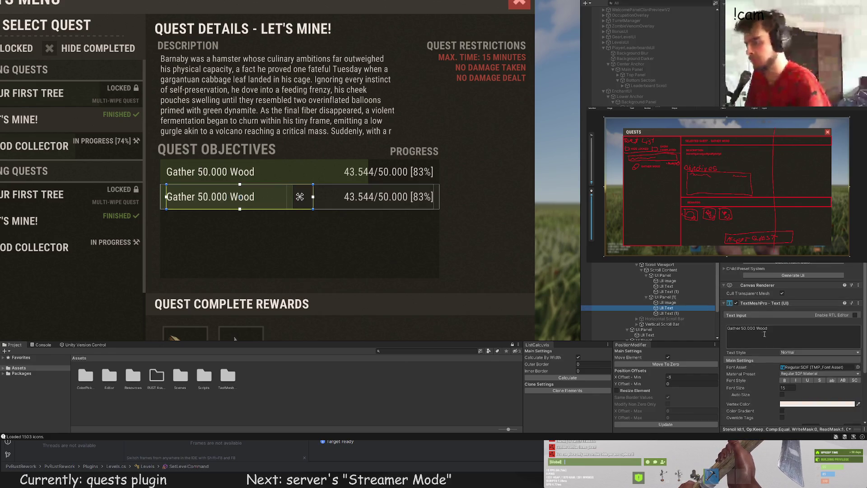
pyautogui.doubleClick(744, 328)
pyautogui.write('125')
pyautogui.doubleClick(762, 328)
pyautogui.write('Stones')
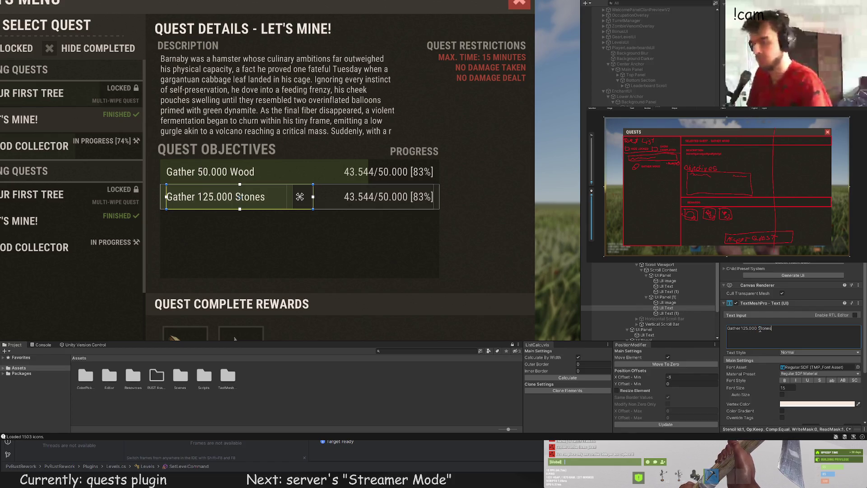
# Set the second row's progress text to '55.544/125.000 [43%]'
pyautogui.click(669, 313)
pyautogui.scroll(-2, 767, 316)
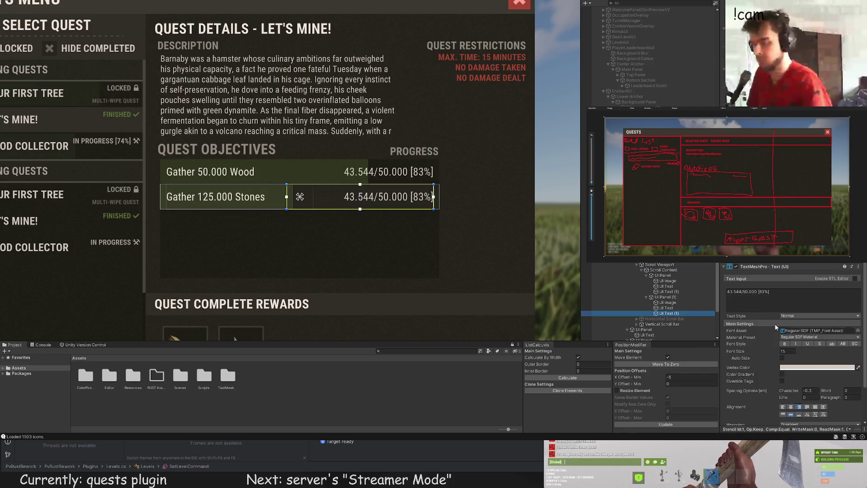
pyautogui.doubleClick(745, 292)
pyautogui.write('125')
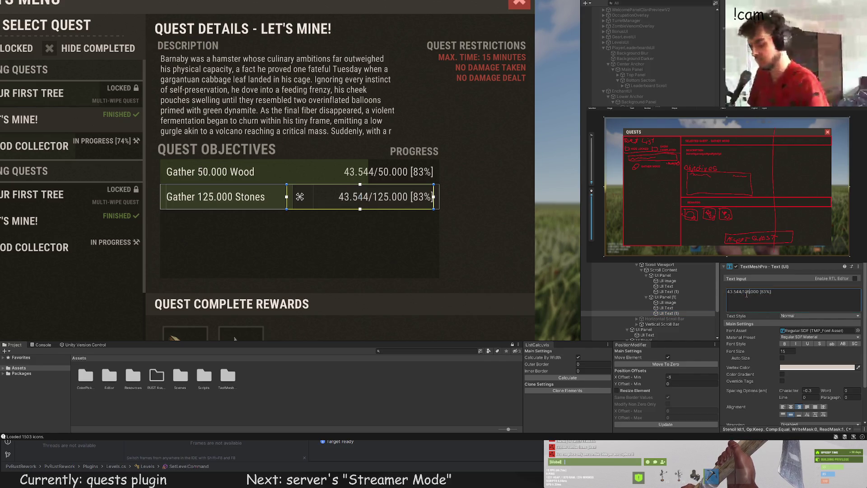
pyautogui.doubleClick(735, 292)
pyautogui.write('55')
pyautogui.doubleClick(763, 292)
pyautogui.write('43')
pyautogui.click(419, 240)
pyautogui.scroll(-3, 429, 246)
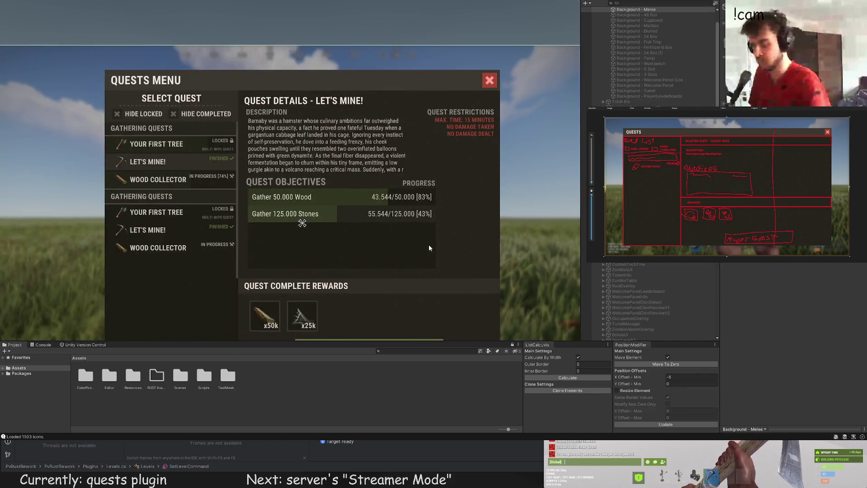
# Duplicate the Wood objective row, move the copy into a third row, and resize its fill bar
pyautogui.scroll(-2, 429, 246)
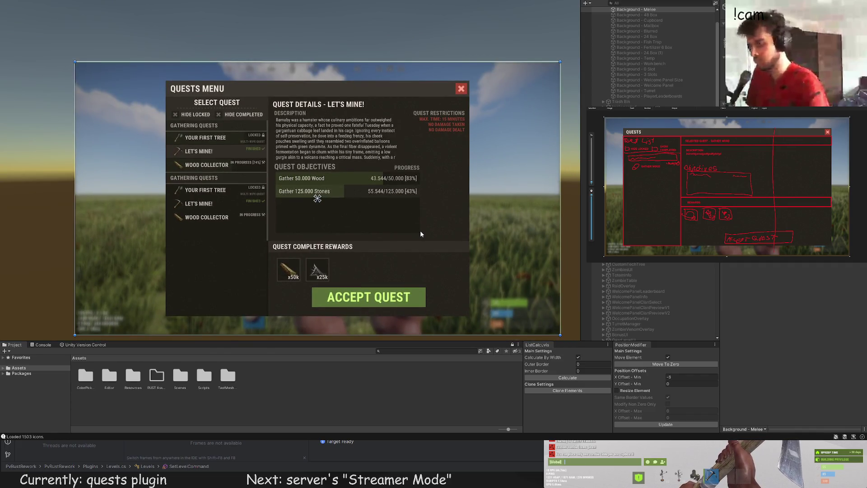
pyautogui.click(420, 234)
pyautogui.click(649, 289)
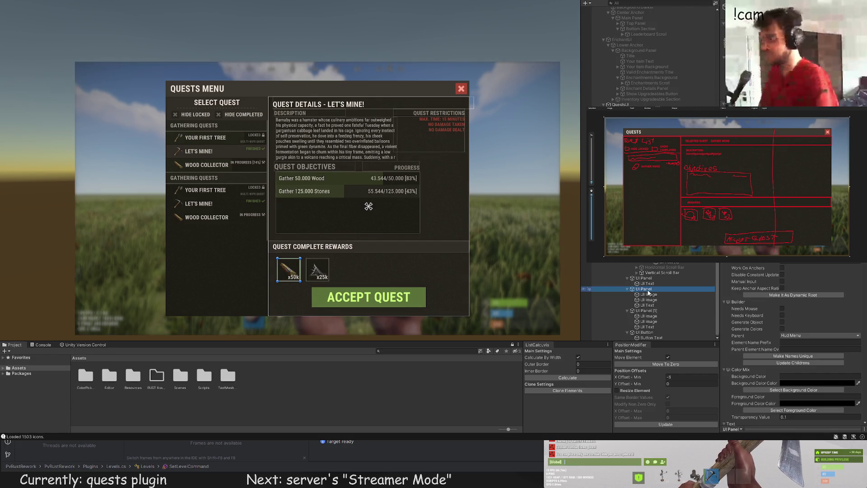
pyautogui.click(584, 224)
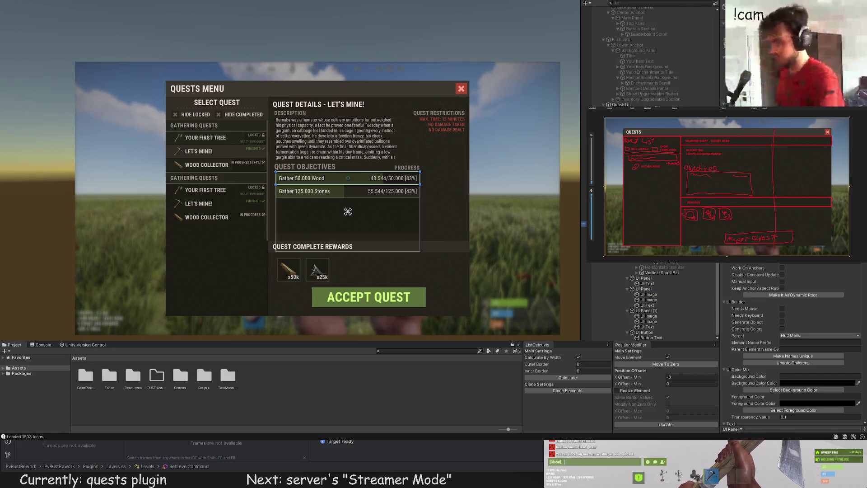
pyautogui.scroll(4, 384, 203)
pyautogui.hotkey('ctrl', 'd')
pyautogui.moveTo(348, 110); pyautogui.dragTo(343, 166)
pyautogui.click(343, 192)
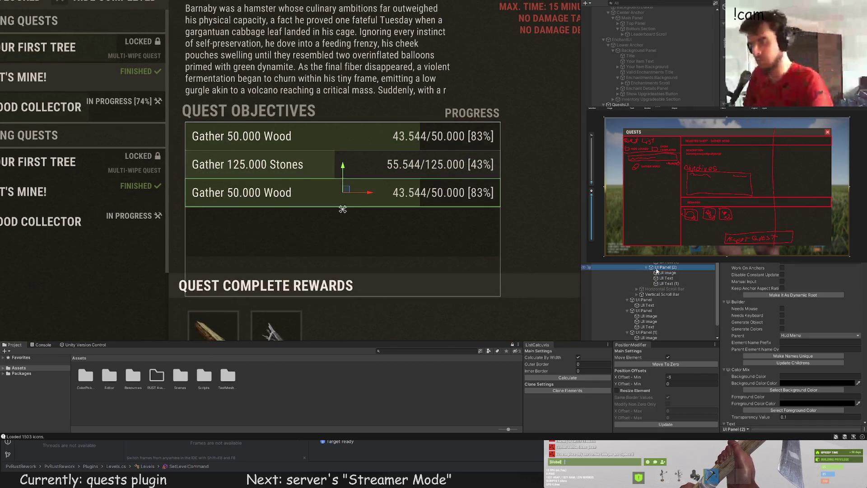
pyautogui.scroll(-5, 793, 344)
pyautogui.moveTo(410, 216)
pyautogui.mouseDown()
pyautogui.moveTo(382, 214)
pyautogui.moveTo(392, 186)
pyautogui.moveTo(430, 187)
pyautogui.moveTo(217, 189)
pyautogui.mouseUp()
# Change the third objective's label to 'Destroy 10 meteorites'
pyautogui.click(668, 277)
pyautogui.scroll(-10, 777, 303)
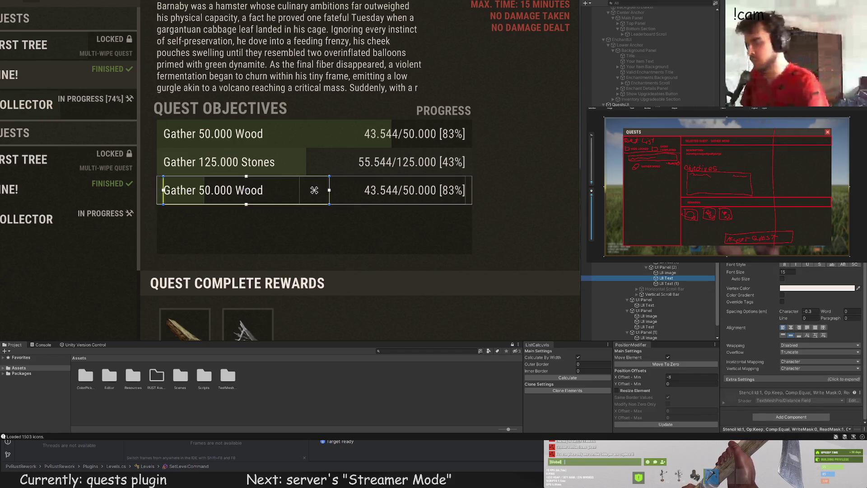
pyautogui.write('D')
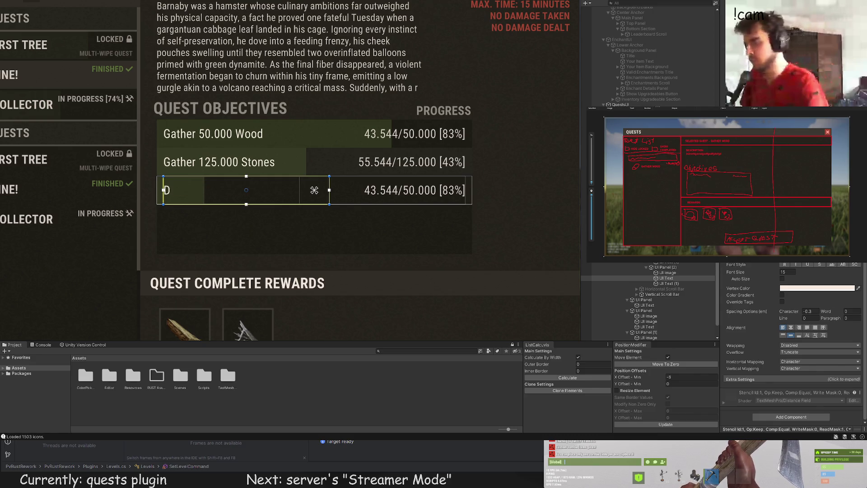
pyautogui.write('estroy 10')
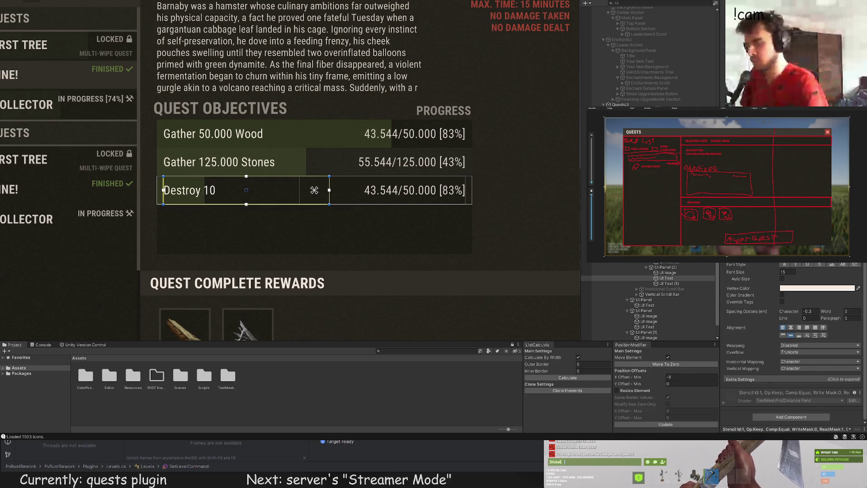
pyautogui.write(' meteorites')
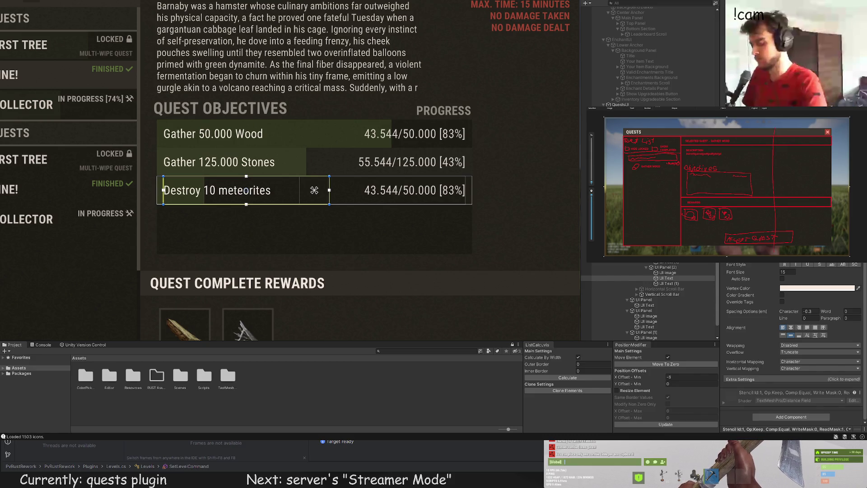
# Set the third row's progress text to '1/10 [10%]'
pyautogui.click(666, 283)
pyautogui.click(381, 190)
pyautogui.write('1/10 [')
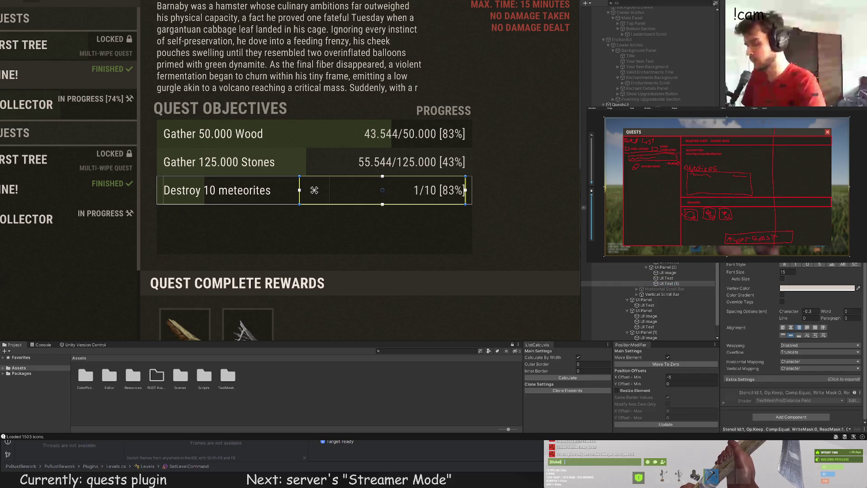
pyautogui.write('10')
pyautogui.click(512, 224)
pyautogui.scroll(-5, 511, 225)
pyautogui.moveTo(510, 223); pyautogui.dragTo(368, 207)
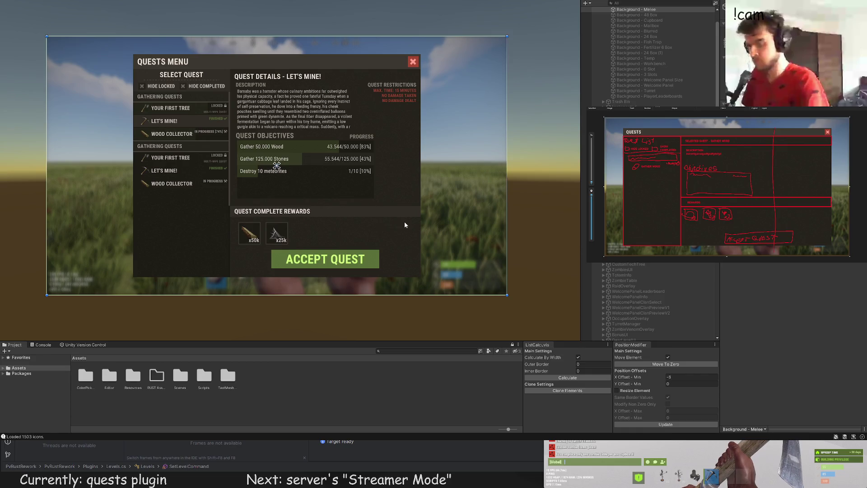
pyautogui.moveTo(404, 224)
pyautogui.mouseDown()
pyautogui.moveTo(400, 212)
pyautogui.moveTo(404, 225)
pyautogui.mouseUp()
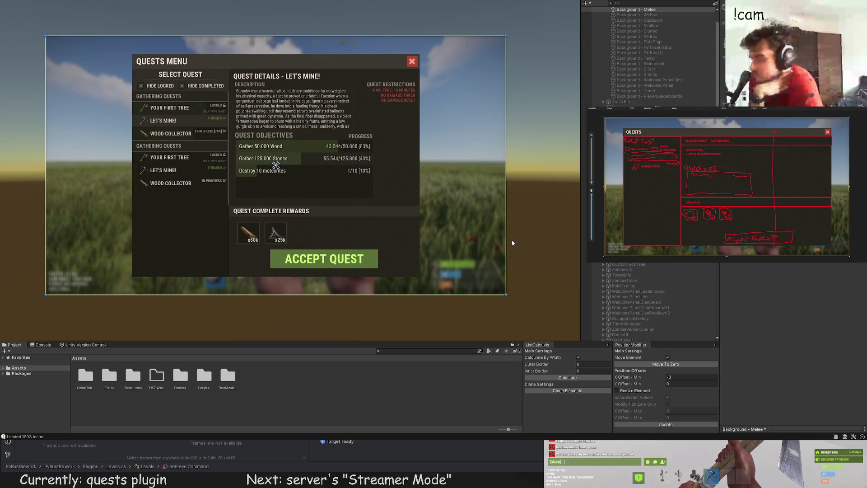
pyautogui.scroll(-10, 687, 267)
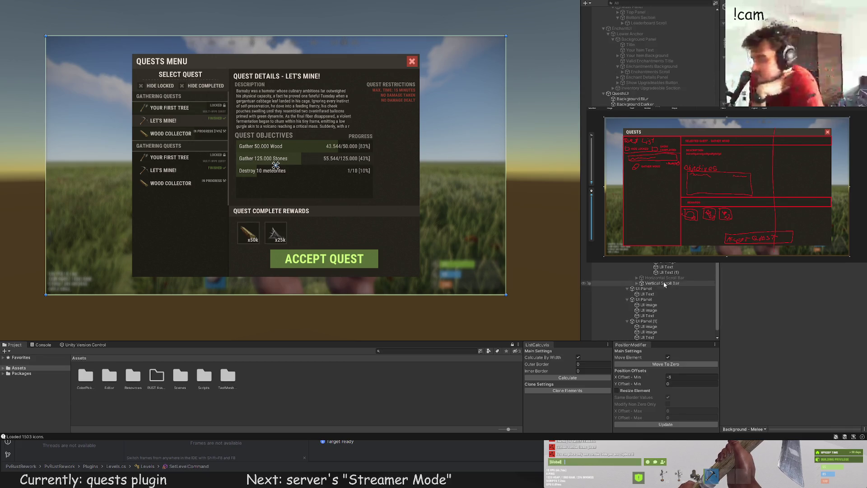
pyautogui.click(650, 263)
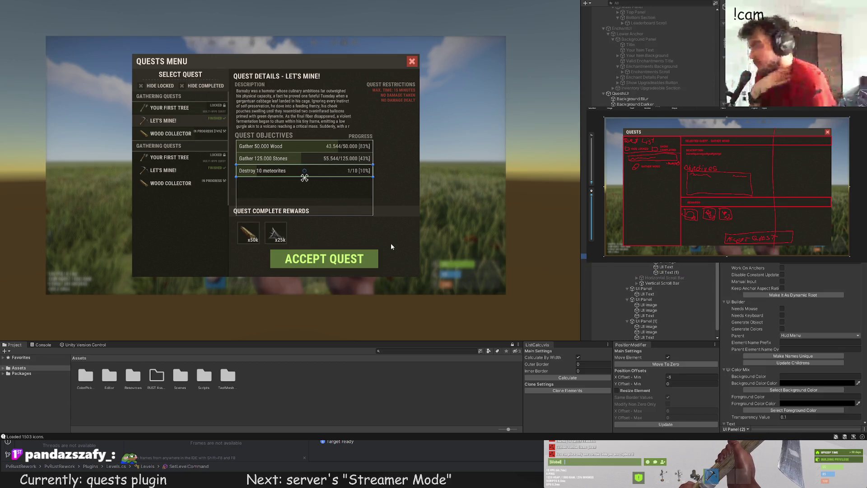
pyautogui.click(391, 245)
pyautogui.press('f')
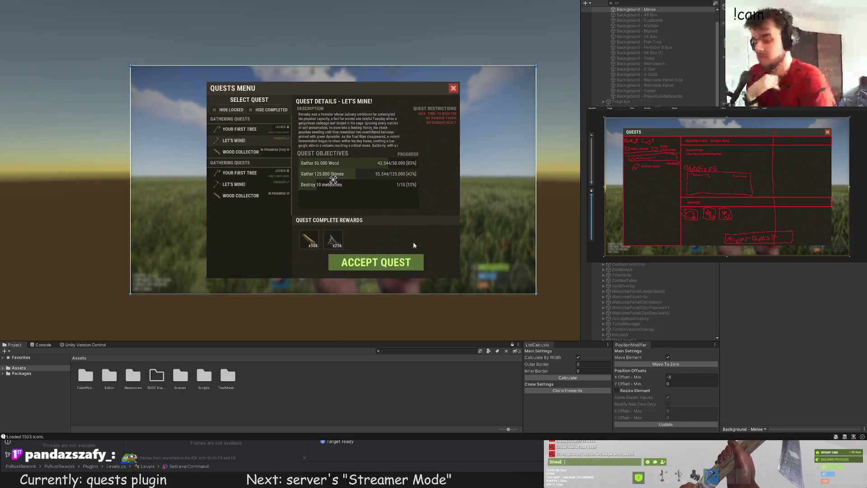
pyautogui.scroll(3, 340, 191)
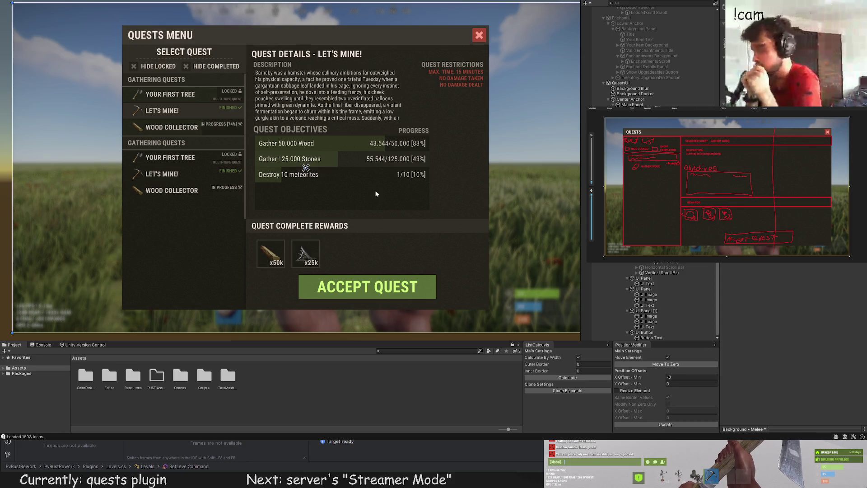
pyautogui.click(375, 193)
pyautogui.scroll(3, 369, 170)
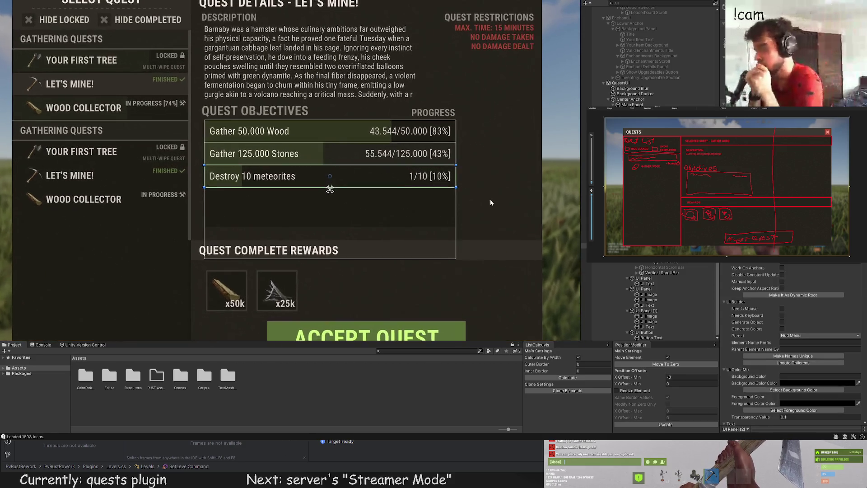
pyautogui.scroll(5, 367, 171)
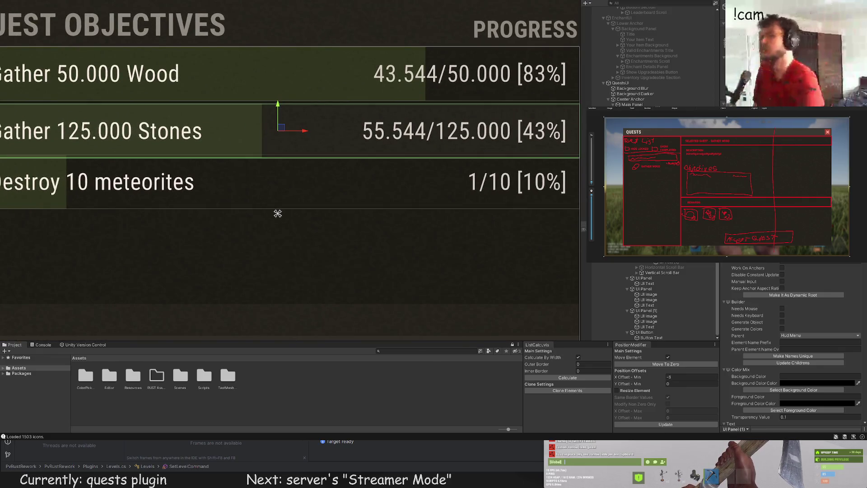
pyautogui.click(375, 170)
pyautogui.press('f')
pyautogui.click(334, 132)
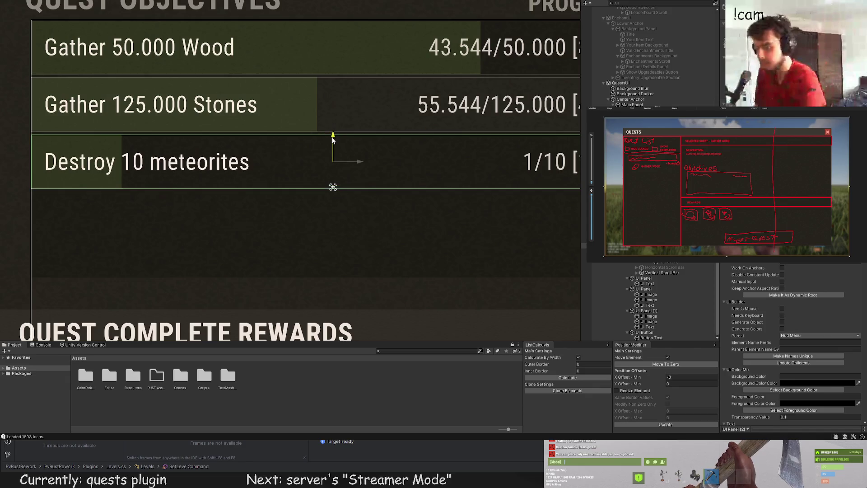
pyautogui.scroll(-5, 337, 109)
pyautogui.scroll(-2, 298, 184)
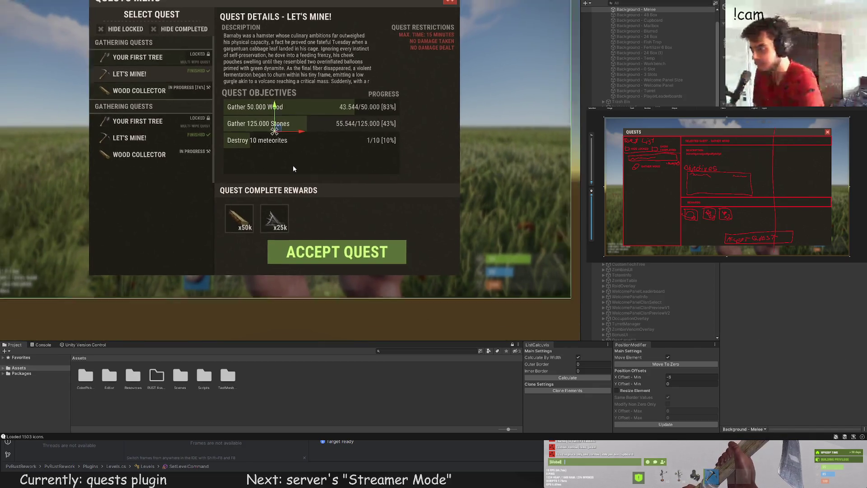
pyautogui.click(292, 169)
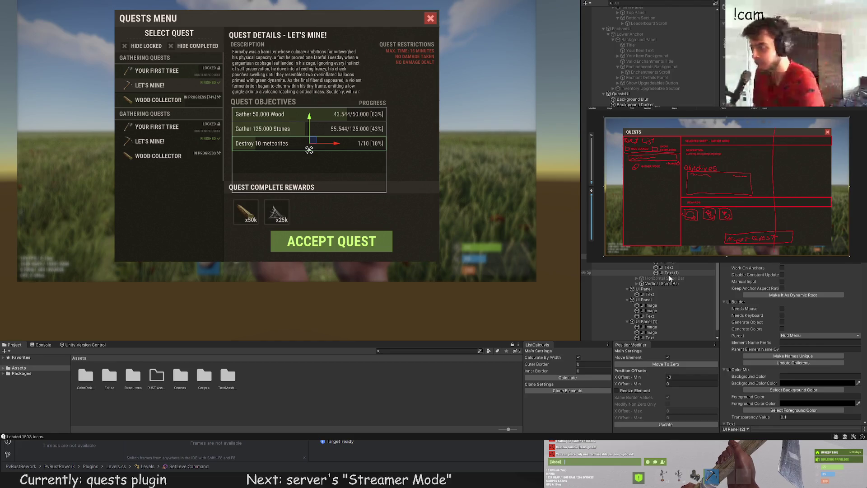
pyautogui.scroll(5, 334, 113)
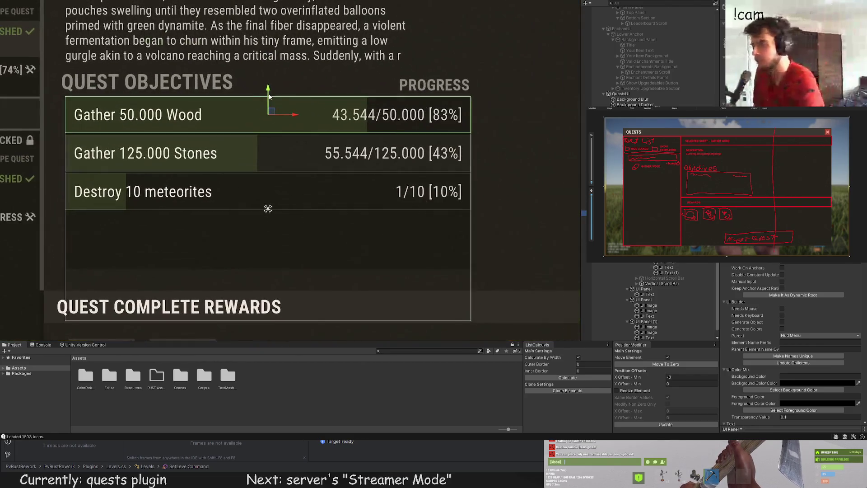
pyautogui.click(270, 111)
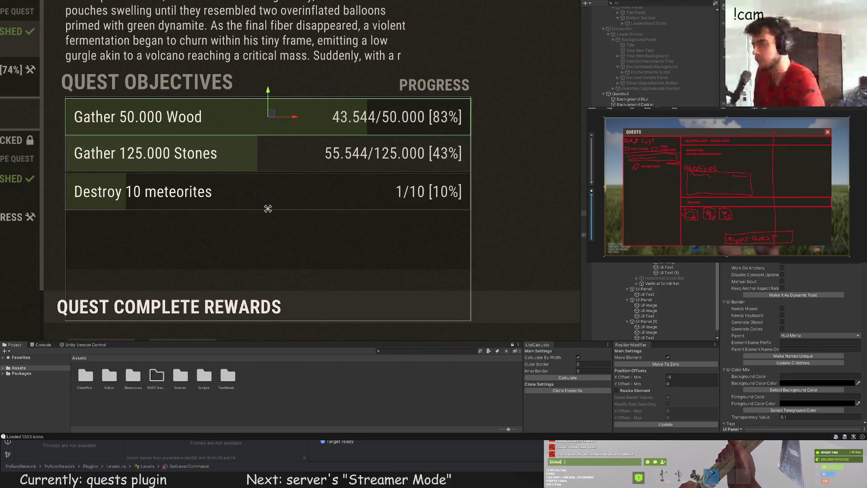
pyautogui.click(266, 144)
pyautogui.scroll(1, 267, 135)
pyautogui.moveTo(265, 127); pyautogui.dragTo(265, 129)
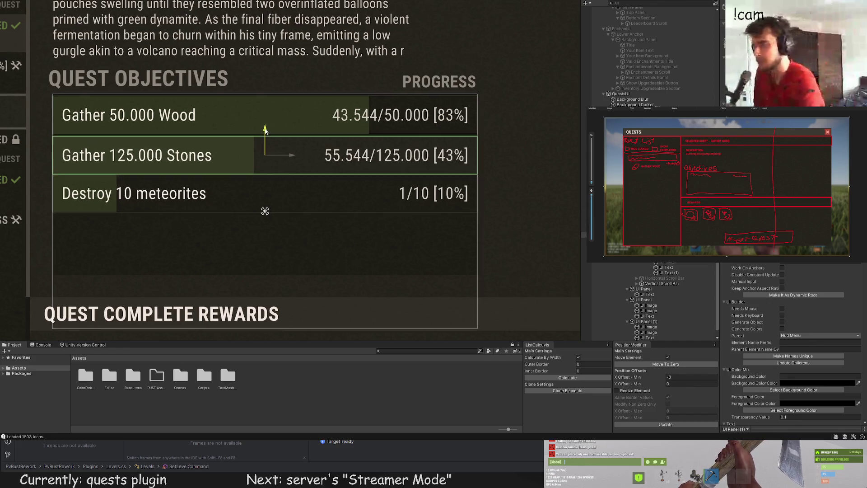
pyautogui.click(266, 192)
pyautogui.scroll(2, 248, 171)
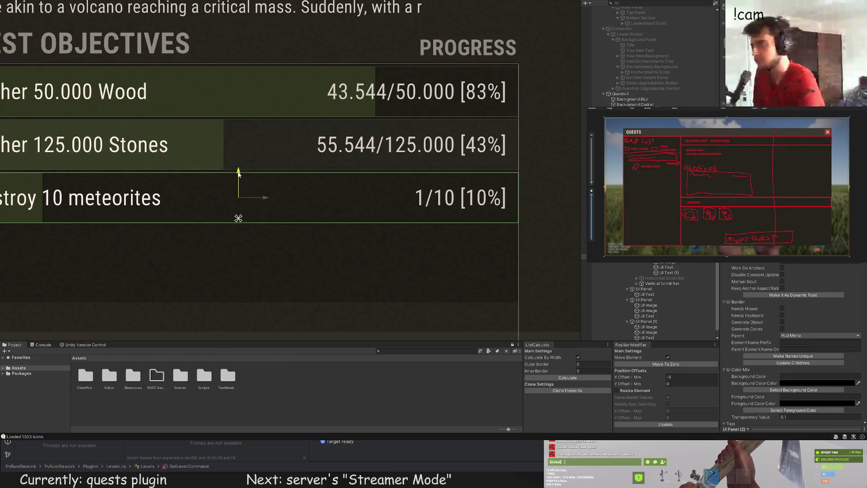
pyautogui.scroll(-2, 248, 171)
pyautogui.click(260, 152)
pyautogui.scroll(-5, 260, 153)
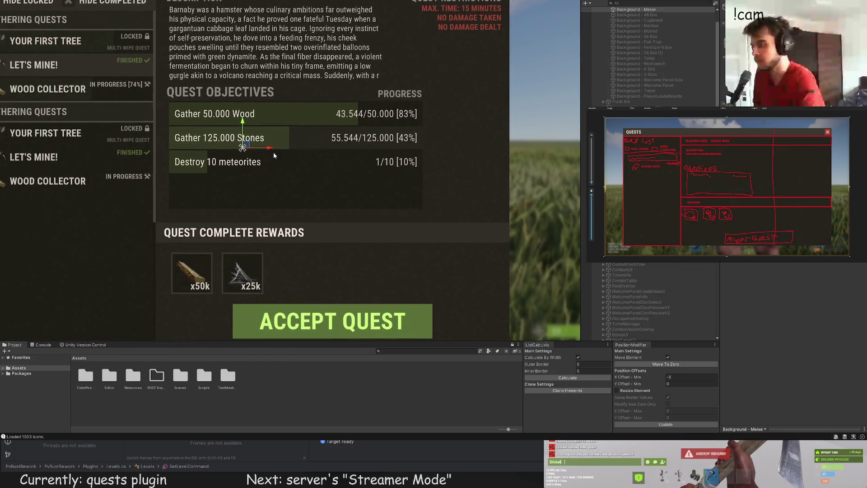
pyautogui.moveTo(134, 219); pyautogui.dragTo(177, 188)
pyautogui.click(177, 188)
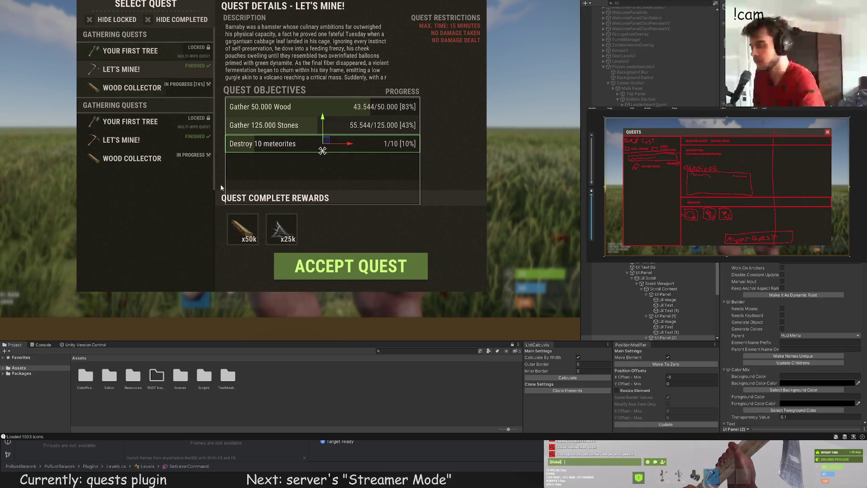
pyautogui.click(673, 279)
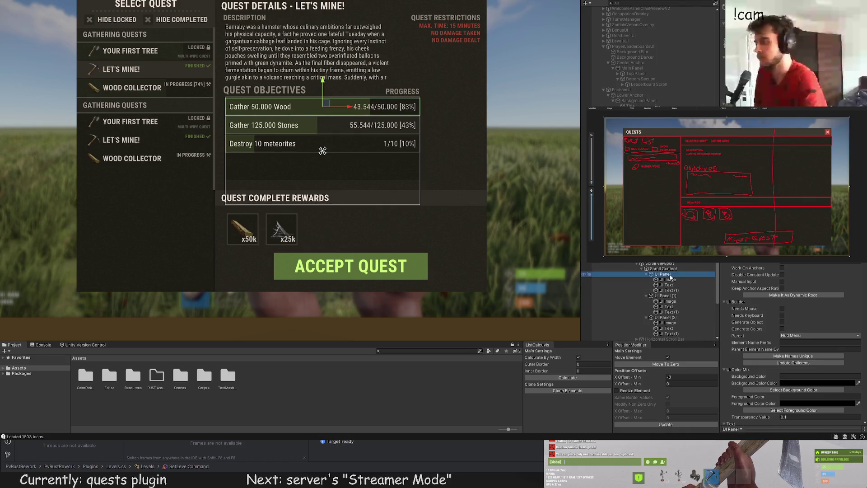
pyautogui.scroll(5, 249, 72)
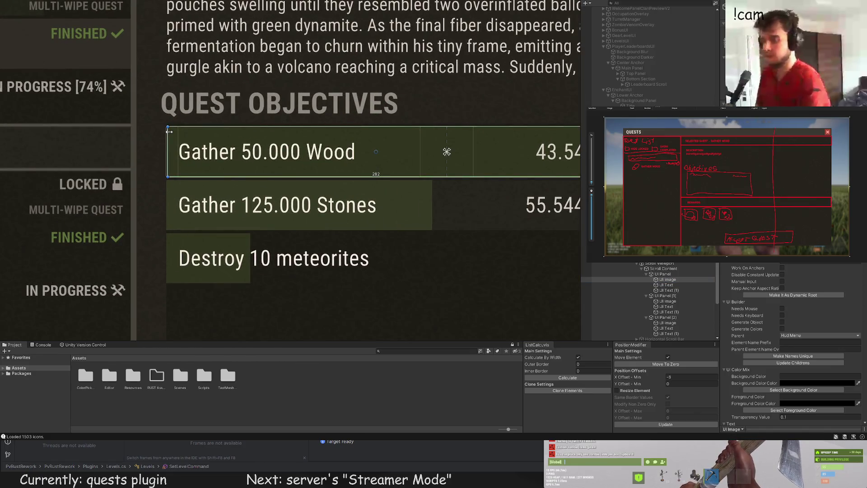
pyautogui.click(194, 172)
pyautogui.scroll(-2, 194, 172)
pyautogui.scroll(-3, 195, 172)
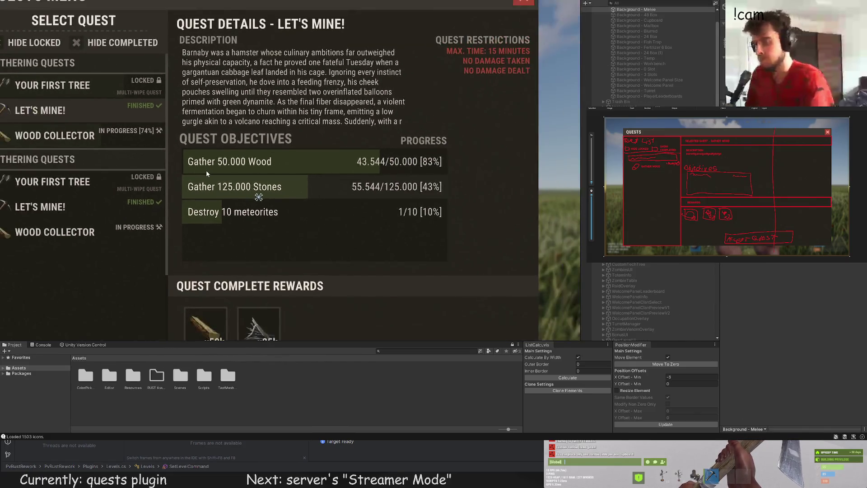
pyautogui.click(206, 170)
pyautogui.scroll(-5, 629, 281)
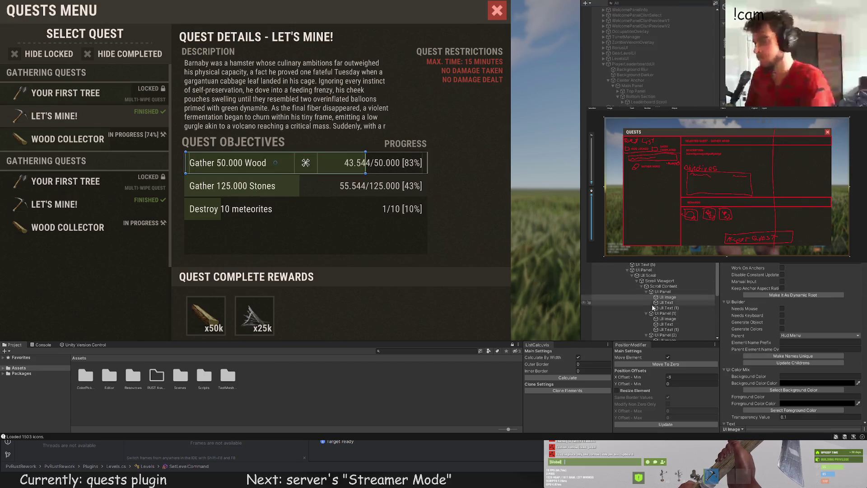
pyautogui.click(644, 310)
pyautogui.scroll(3, 284, 171)
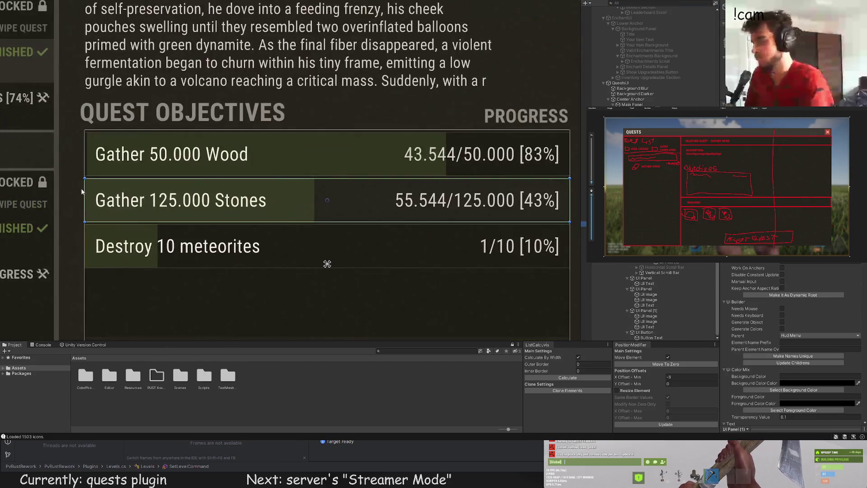
pyautogui.moveTo(87, 186); pyautogui.dragTo(207, 202)
pyautogui.scroll(2, 197, 200)
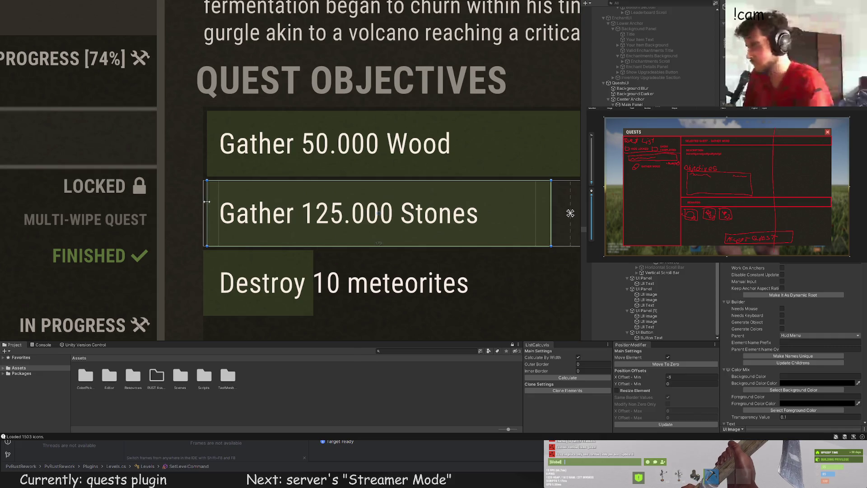
pyautogui.click(235, 266)
pyautogui.scroll(1, 238, 250)
pyautogui.scroll(-10, 229, 221)
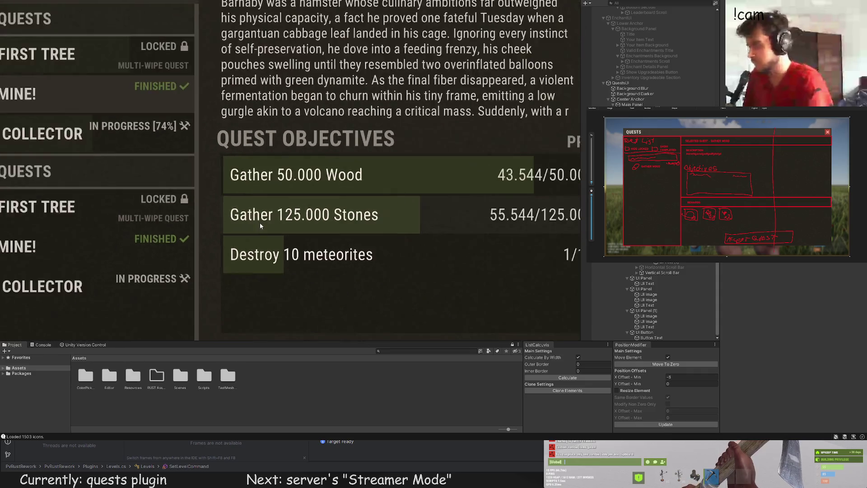
pyautogui.moveTo(273, 228)
pyautogui.mouseDown()
pyautogui.moveTo(274, 181)
pyautogui.moveTo(303, 182)
pyautogui.moveTo(303, 172)
pyautogui.mouseUp()
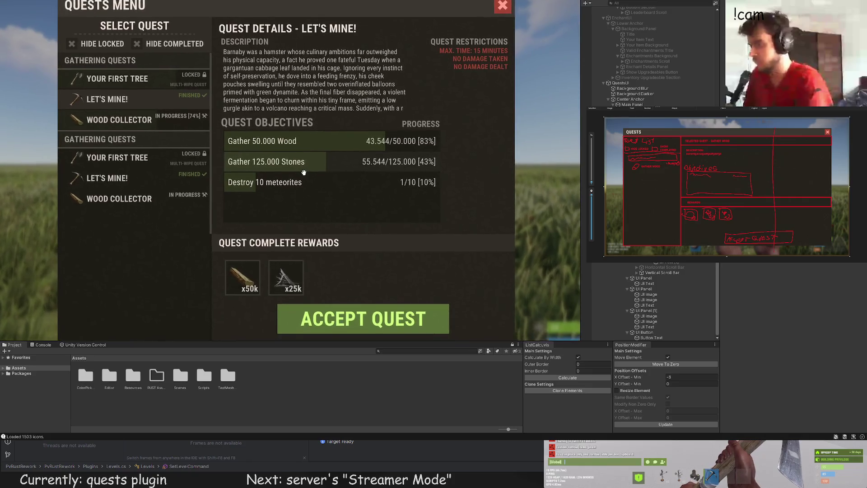
pyautogui.scroll(2, 299, 173)
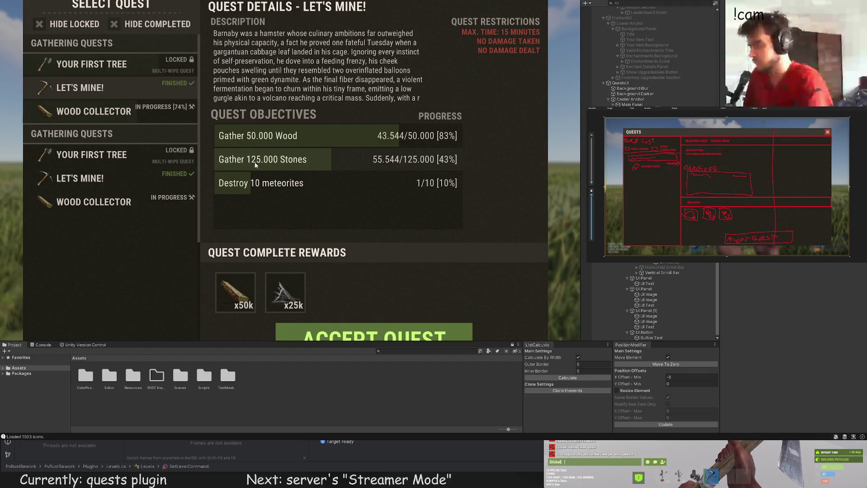
pyautogui.moveTo(337, 190)
pyautogui.mouseDown()
pyautogui.moveTo(267, 182)
pyautogui.moveTo(304, 174)
pyautogui.mouseUp()
pyautogui.scroll(2, 331, 175)
pyautogui.scroll(8, 490, 137)
pyautogui.click(490, 154)
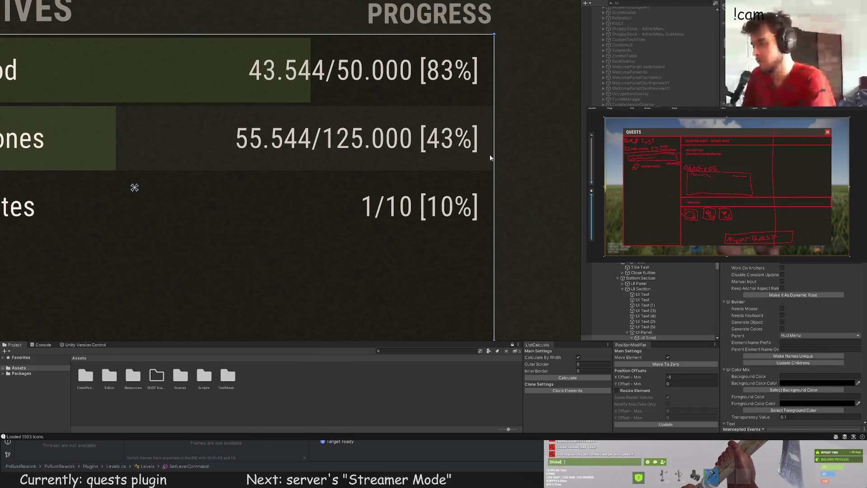
pyautogui.click(490, 157)
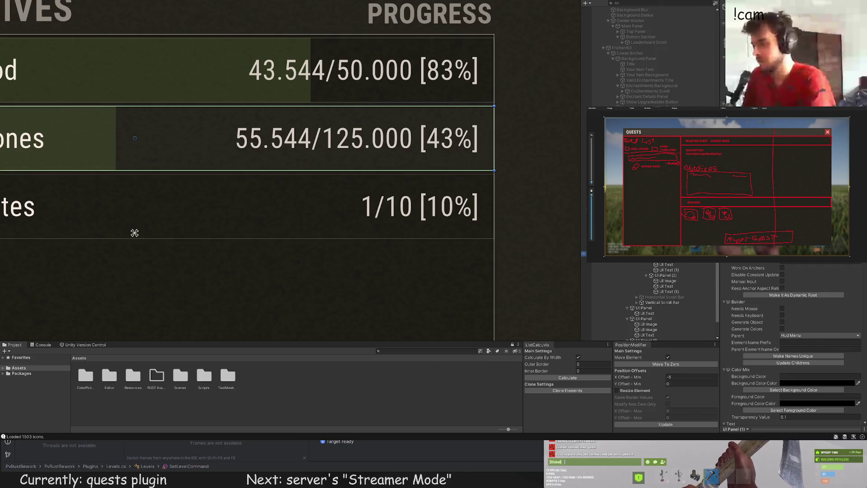
pyautogui.hotkey('ctrl', 'shift', 'c')
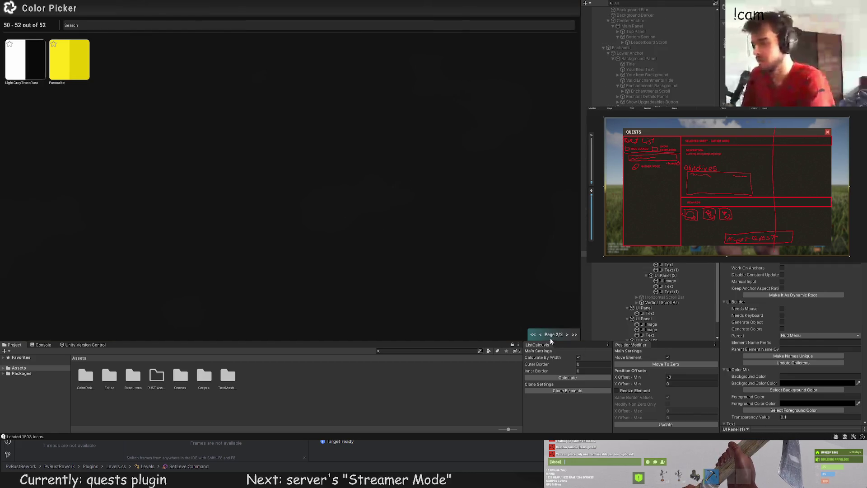
pyautogui.click(540, 335)
pyautogui.click(75, 172)
pyautogui.scroll(-3, 357, 243)
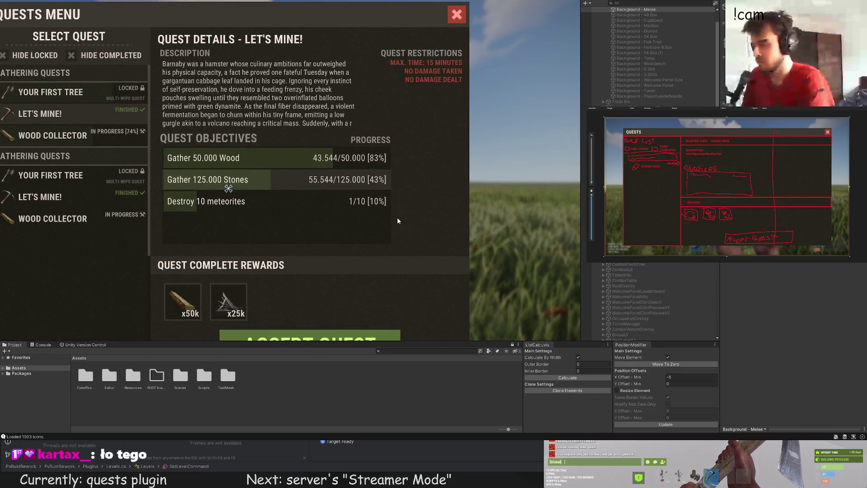
pyautogui.click(397, 221)
pyautogui.hotkey('ctrl', 'shift', 'c')
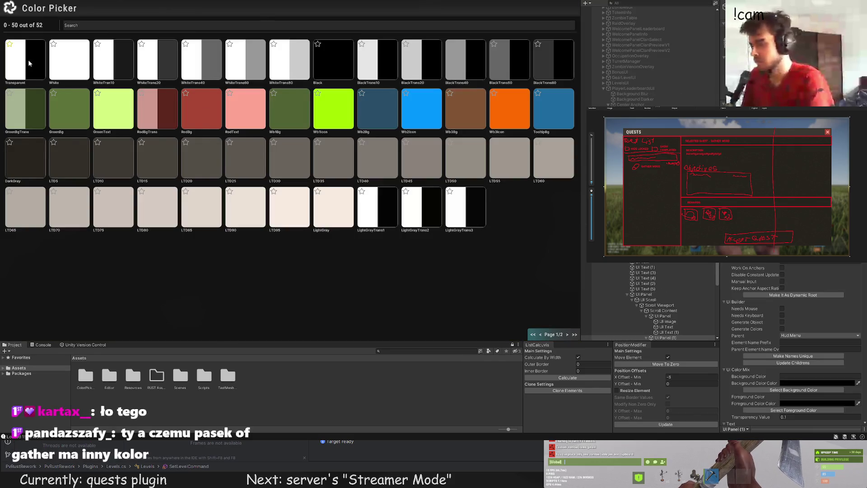
pyautogui.click(29, 63)
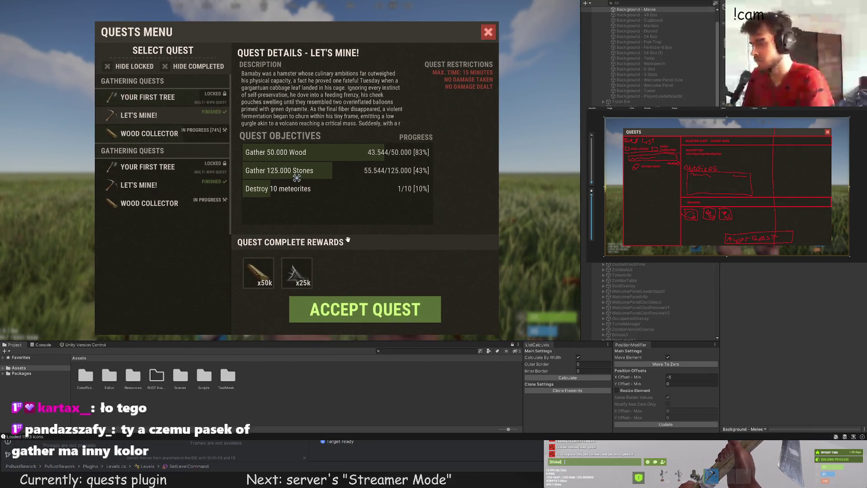
pyautogui.click(374, 242)
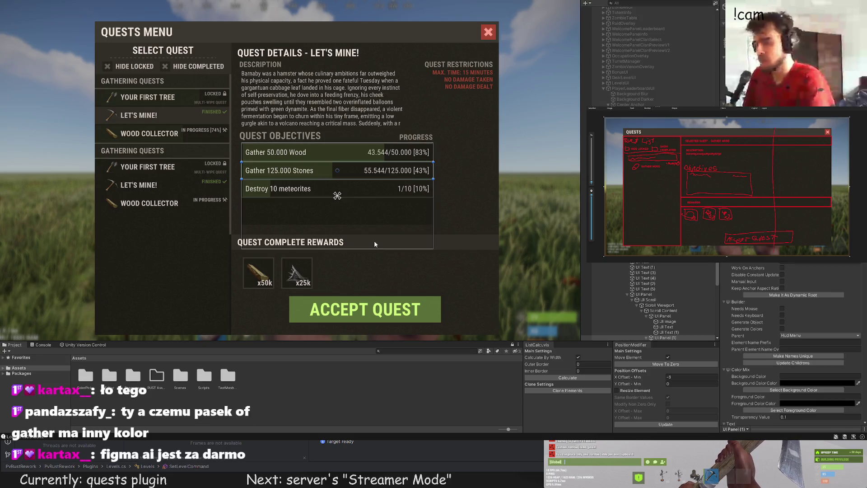
pyautogui.scroll(-2, 696, 280)
pyautogui.click(664, 295)
pyautogui.click(664, 317)
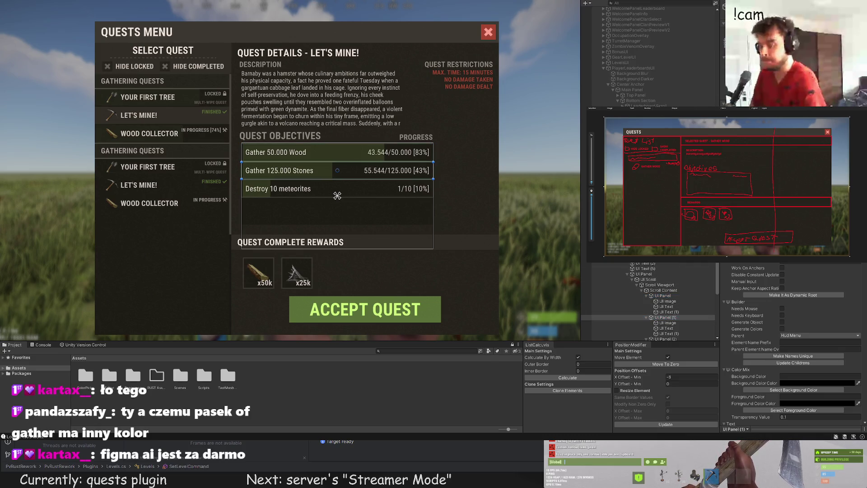
pyautogui.scroll(-4, 682, 311)
pyautogui.click(664, 298)
pyautogui.click(482, 215)
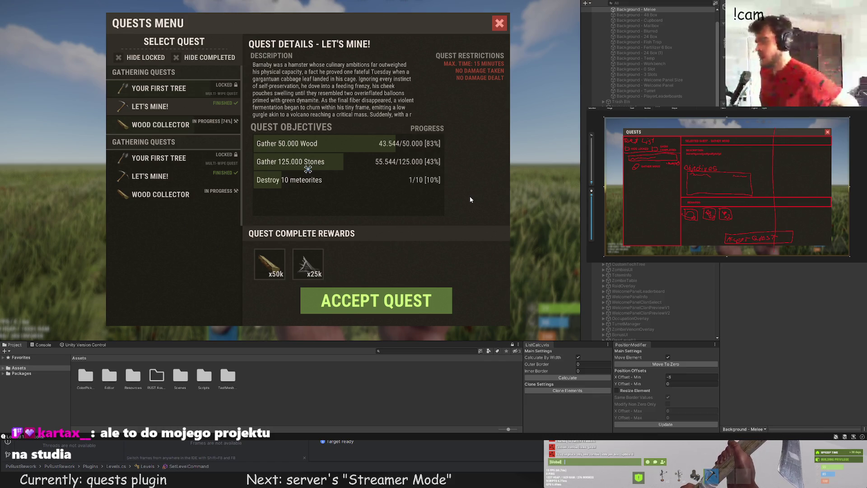
pyautogui.scroll(-5, 493, 214)
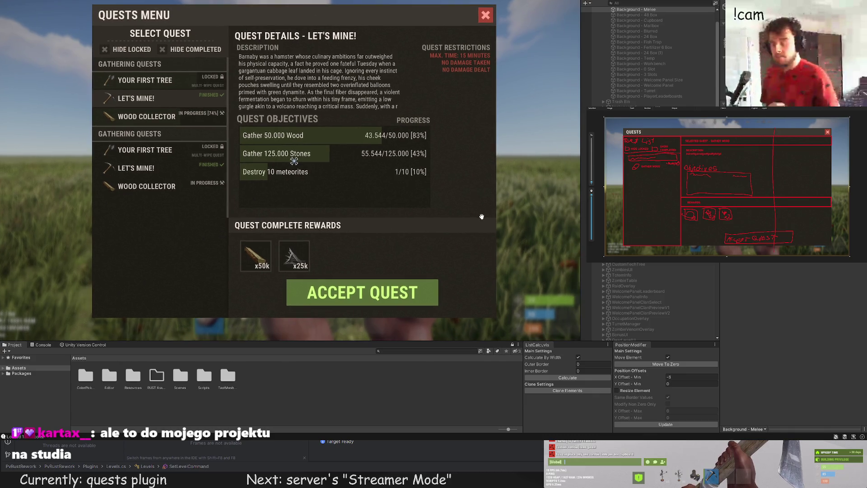
pyautogui.moveTo(505, 204)
pyautogui.mouseDown()
pyautogui.moveTo(477, 198)
pyautogui.moveTo(480, 177)
pyautogui.moveTo(575, 147)
pyautogui.mouseUp()
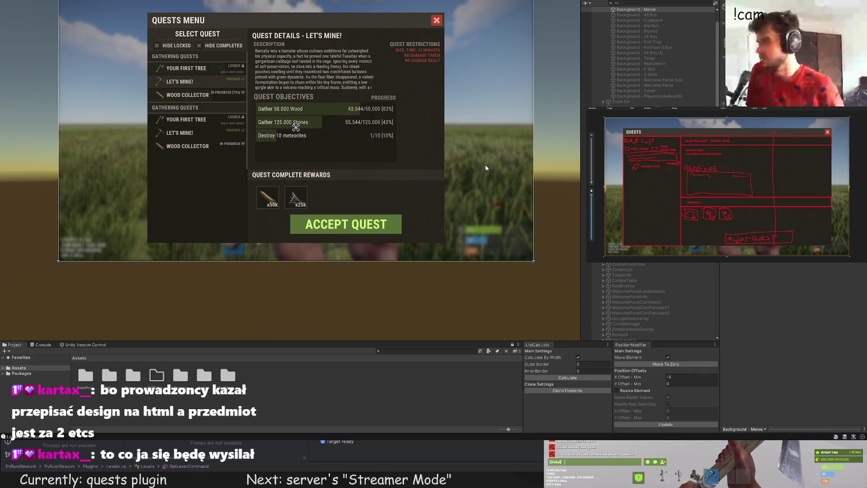
# Duplicate the Destroy 10 meteorites row and stretch the copy's progress bar to full width
pyautogui.scroll(-10, 584, 256)
pyautogui.scroll(6, 322, 135)
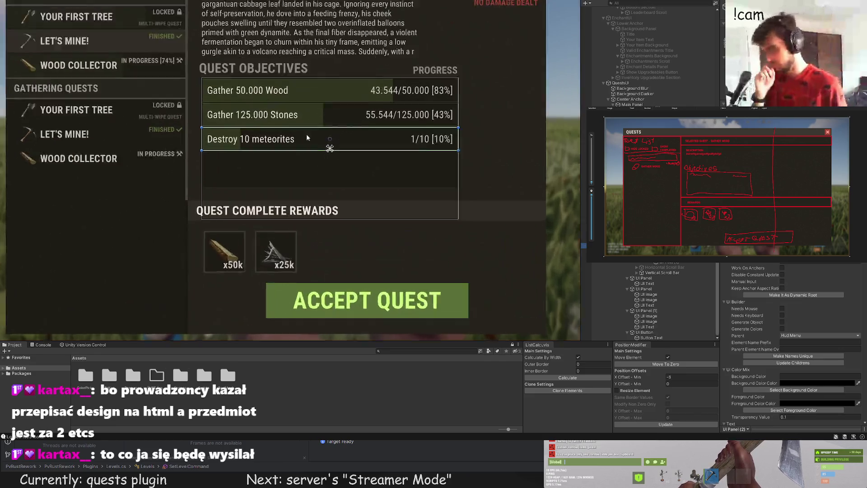
pyautogui.click(335, 115)
pyautogui.hotkey('ctrl', 'd')
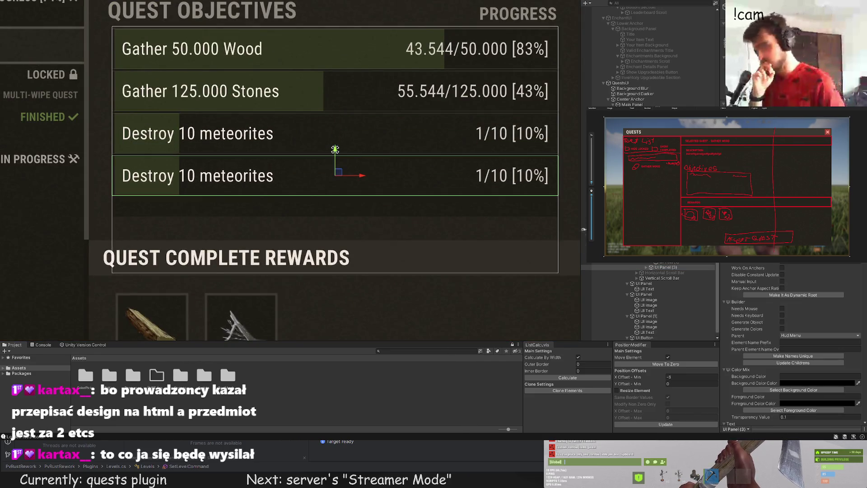
pyautogui.click(646, 267)
pyautogui.click(667, 273)
pyautogui.scroll(3, 298, 164)
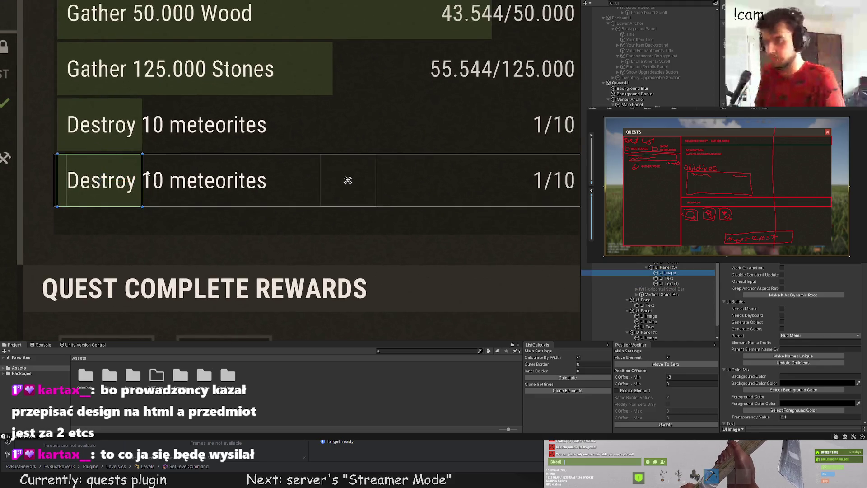
pyautogui.moveTo(433, 197); pyautogui.dragTo(235, 176)
pyautogui.moveTo(304, 159); pyautogui.dragTo(436, 154)
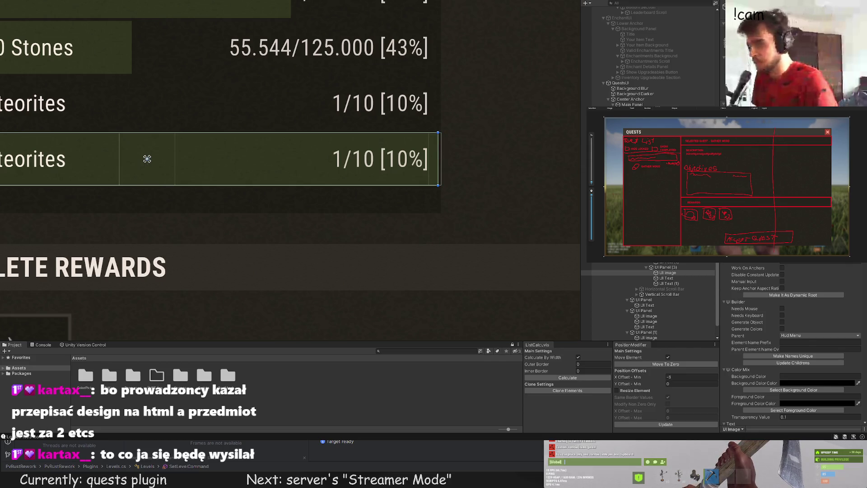
pyautogui.click(413, 210)
pyautogui.scroll(-6, 413, 210)
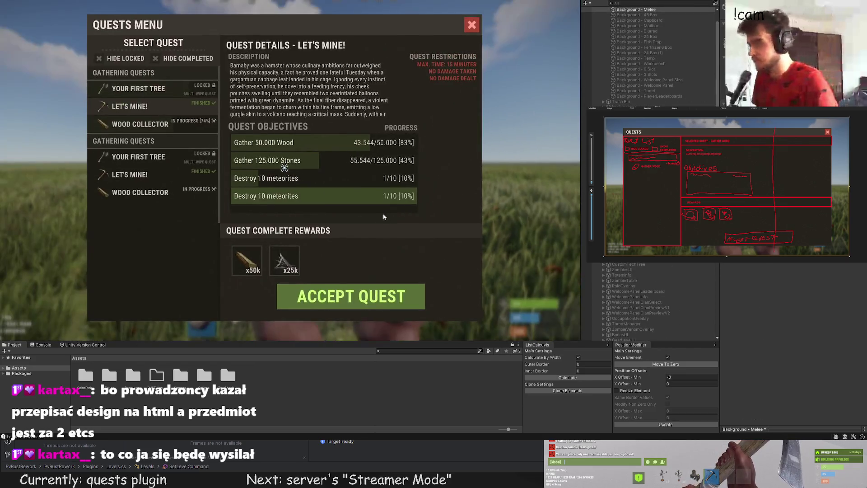
# Change the new row's objective text to 'Gather 200 High Quality Metal'
pyautogui.click(382, 206)
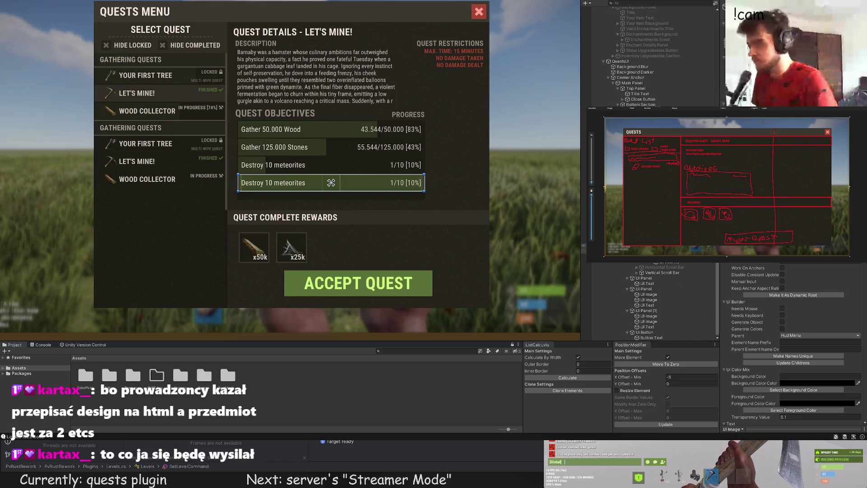
pyautogui.click(280, 182)
pyautogui.scroll(-5, 788, 299)
pyautogui.scroll(-3, 773, 289)
pyautogui.moveTo(770, 292); pyautogui.dragTo(744, 294)
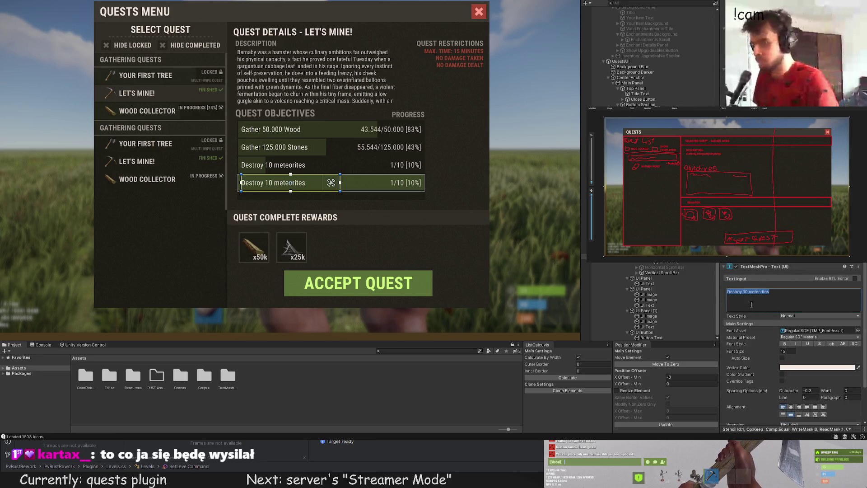
pyautogui.write('Gather 20')
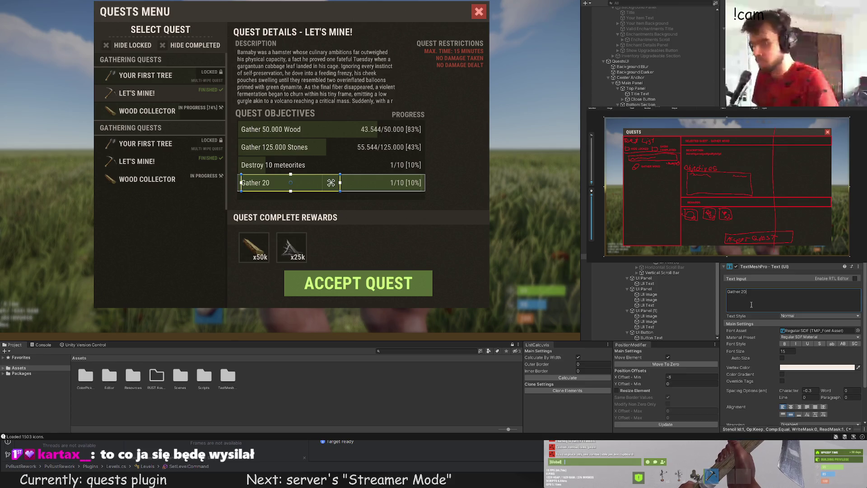
pyautogui.write('0 High Quali')
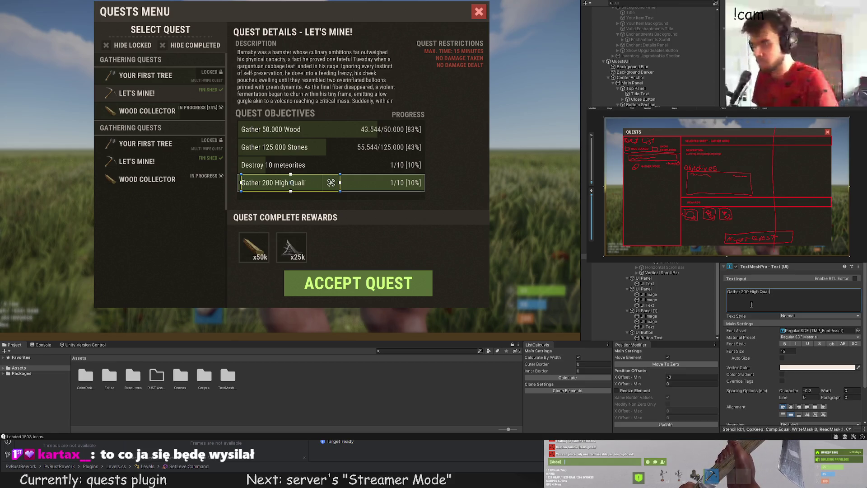
pyautogui.write('ty Metal')
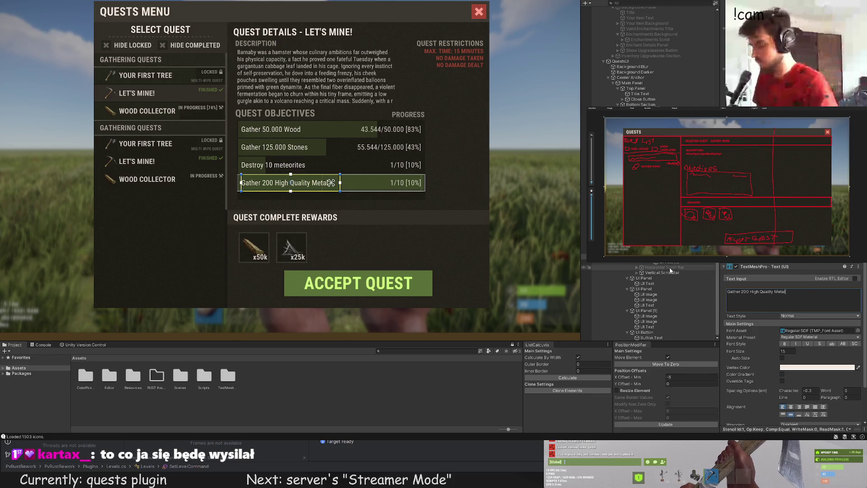
# Set the new row's progress text to '200/200 [100%]'
pyautogui.click(650, 262)
pyautogui.click(729, 291)
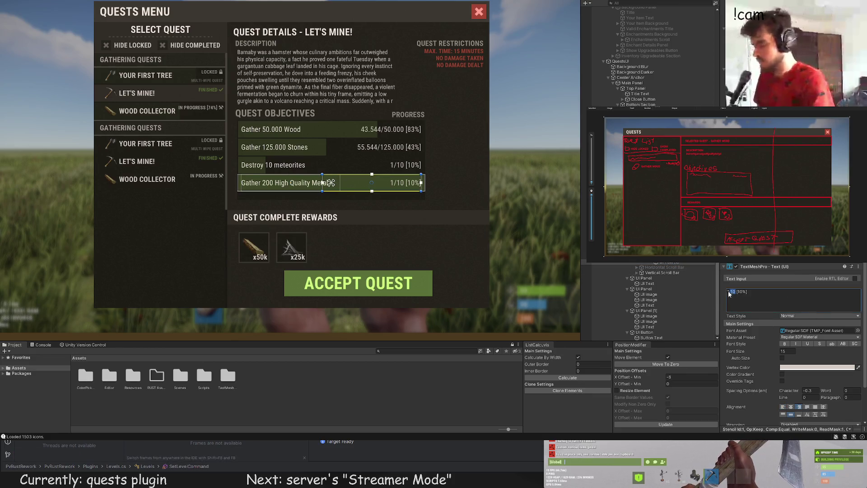
pyautogui.write('200/200')
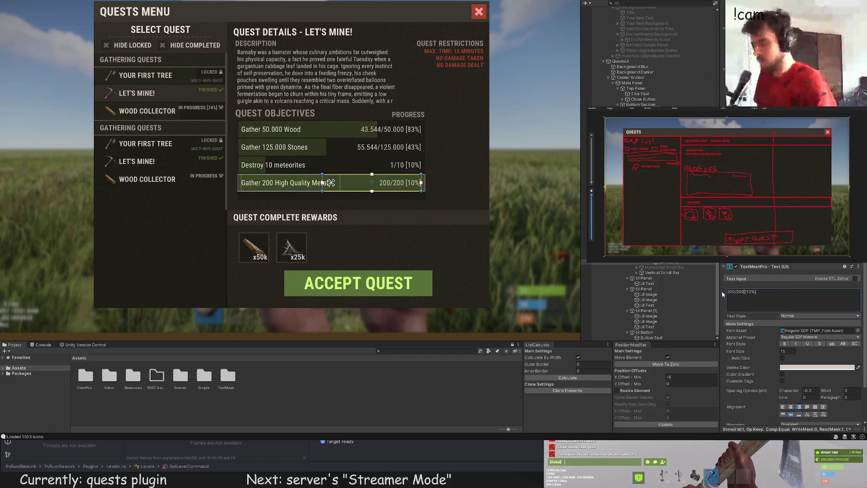
pyautogui.click(752, 291)
pyautogui.write('0')
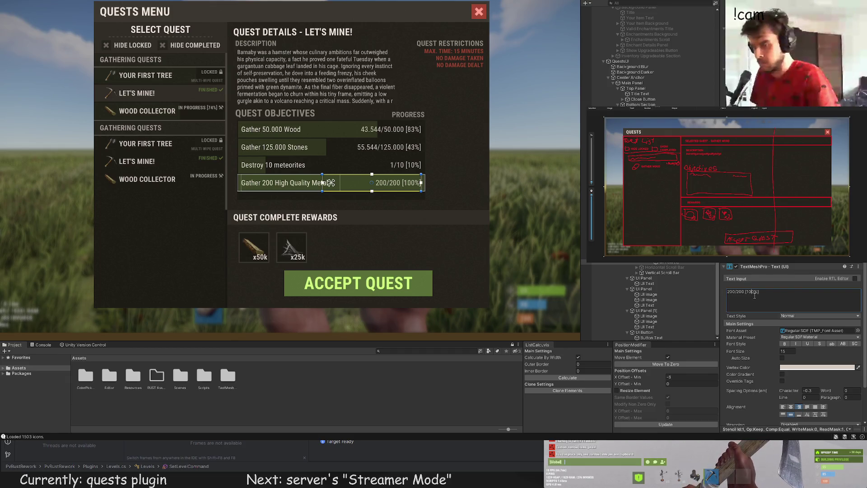
pyautogui.click(509, 228)
pyautogui.scroll(-5, 509, 228)
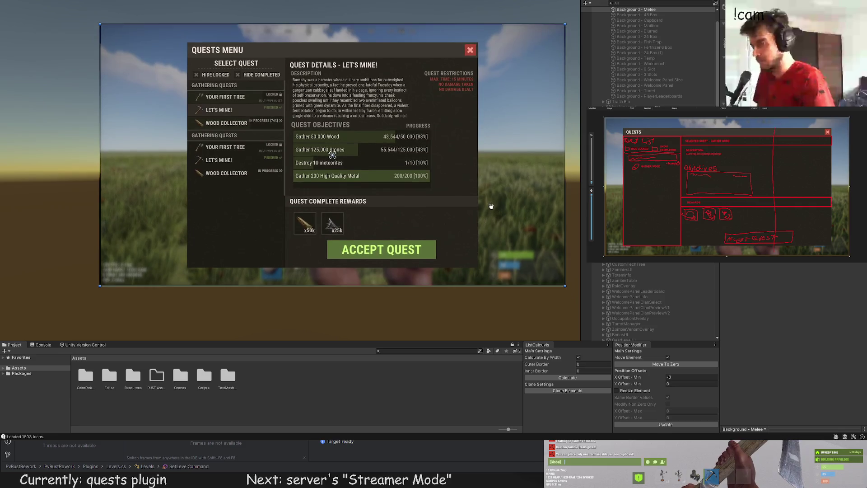
pyautogui.scroll(4, 491, 209)
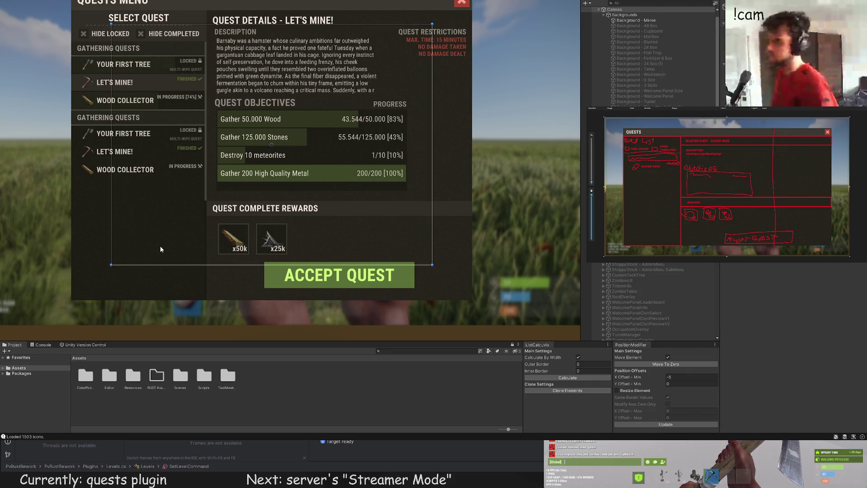
pyautogui.scroll(-5, 71, 224)
pyautogui.moveTo(71, 224); pyautogui.dragTo(116, 213)
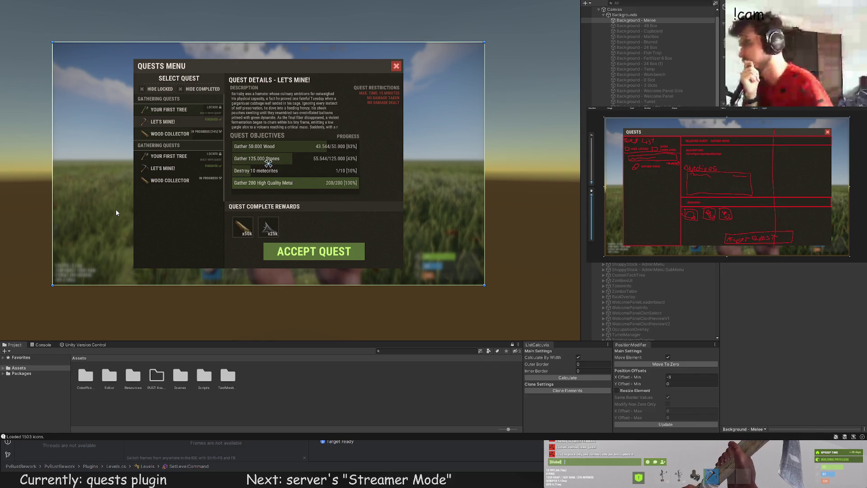
pyautogui.scroll(-15, 638, 270)
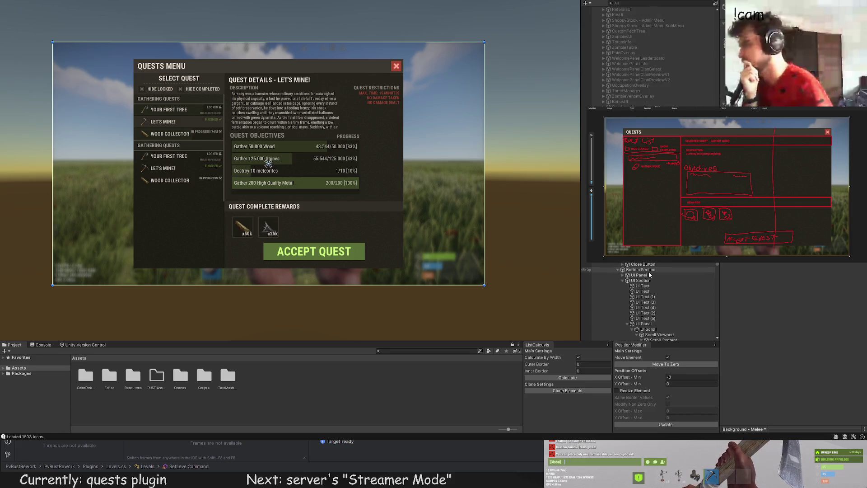
pyautogui.click(659, 262)
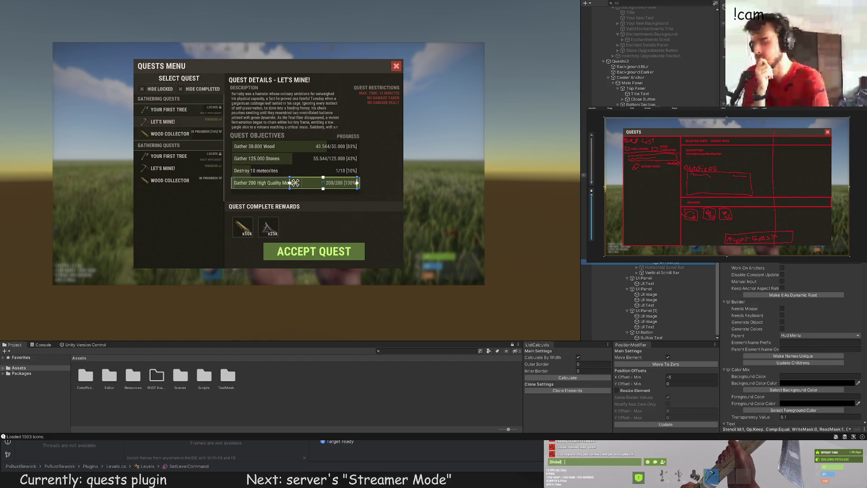
pyautogui.click(294, 153)
pyautogui.scroll(1, 295, 153)
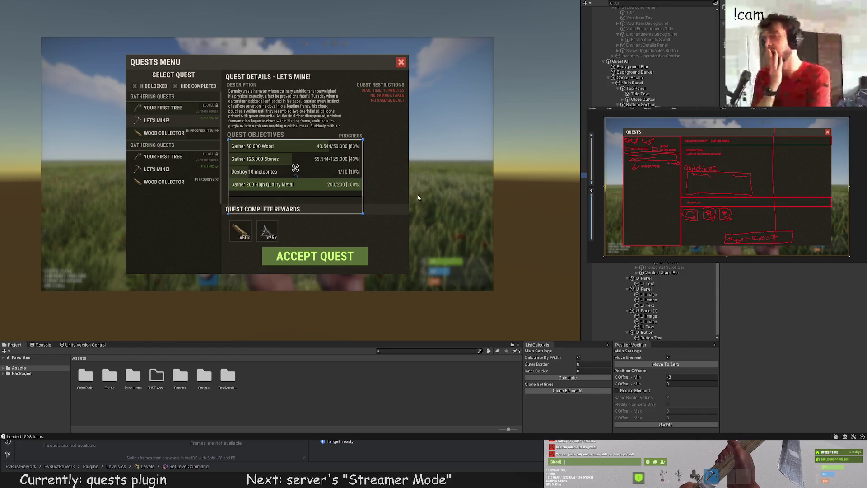
pyautogui.click(472, 188)
pyautogui.scroll(-1, 464, 186)
pyautogui.moveTo(465, 185); pyautogui.dragTo(460, 186)
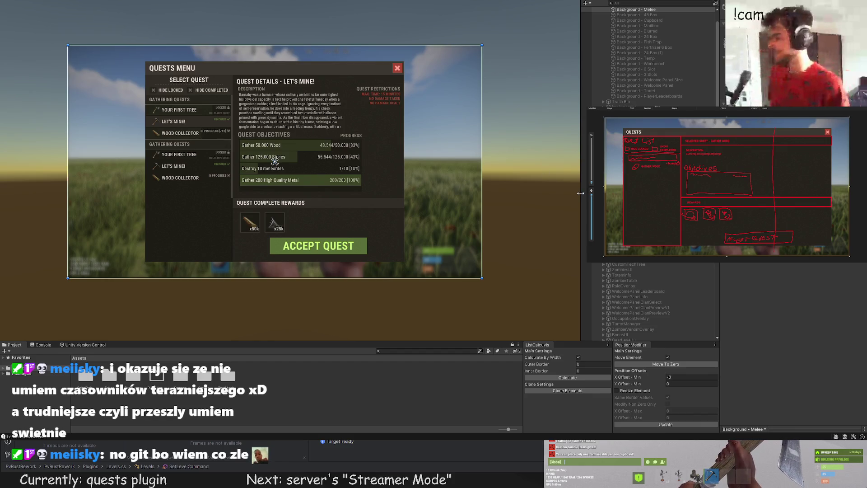
pyautogui.scroll(1, 364, 175)
pyautogui.scroll(2, 289, 202)
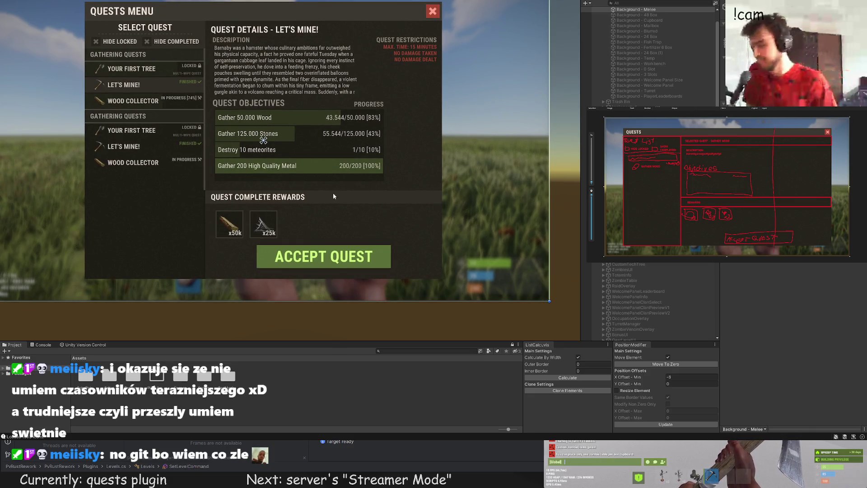
pyautogui.moveTo(332, 193); pyautogui.dragTo(277, 173)
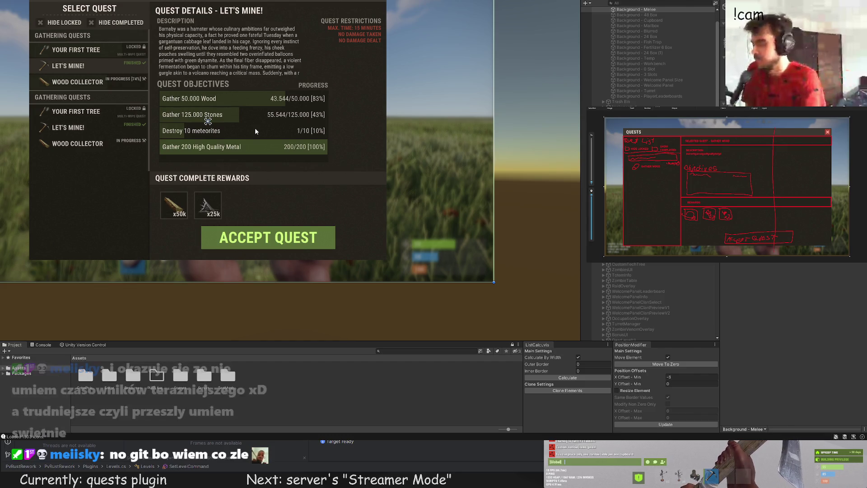
pyautogui.scroll(1, 223, 145)
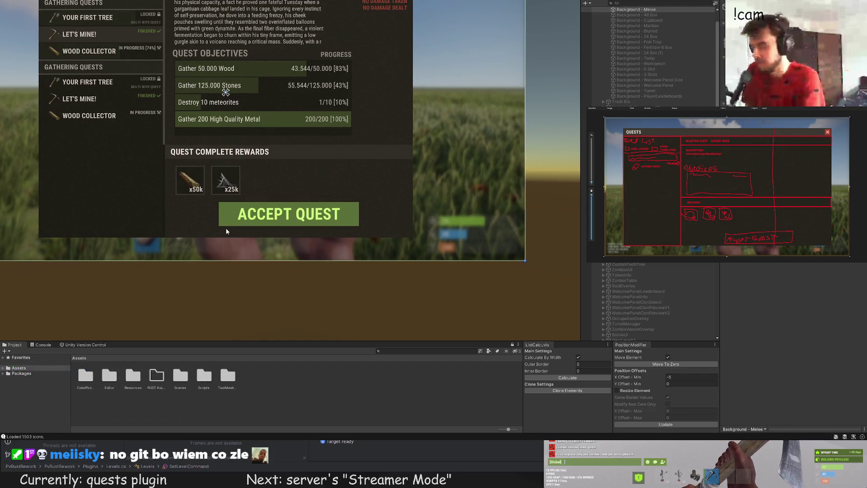
pyautogui.scroll(2, 216, 200)
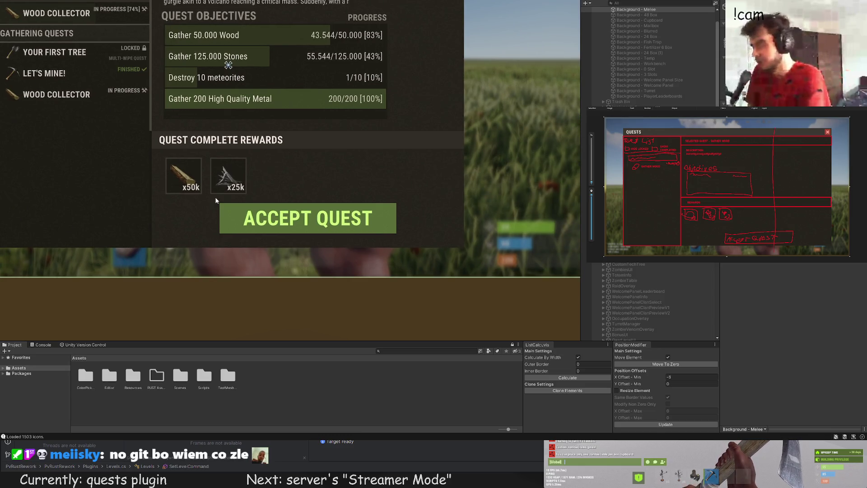
pyautogui.scroll(-2, 214, 199)
pyautogui.scroll(1, 213, 200)
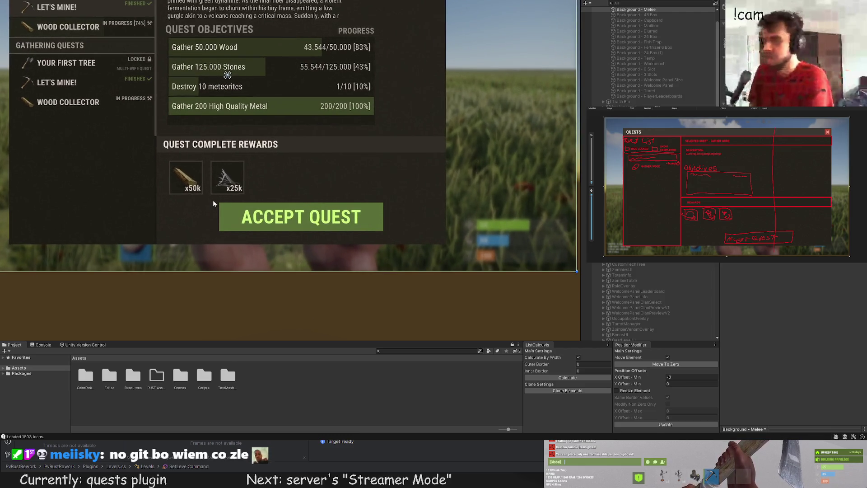
pyautogui.scroll(2, 231, 177)
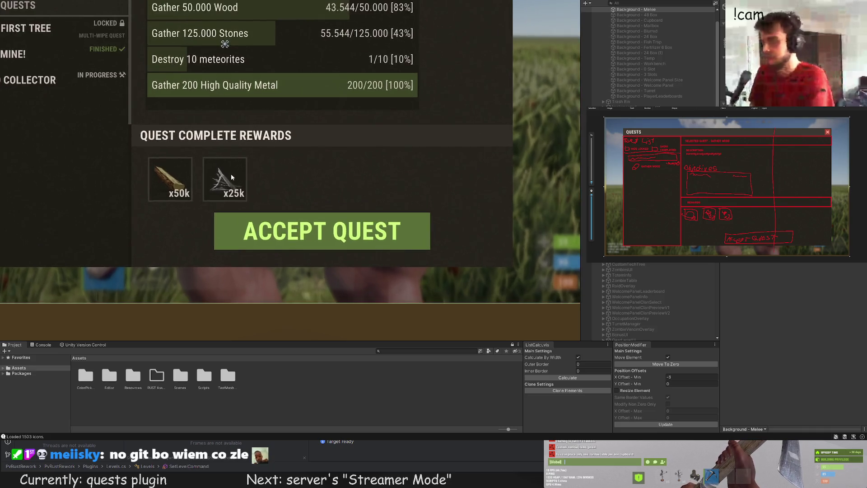
pyautogui.scroll(-1, 231, 177)
pyautogui.click(224, 210)
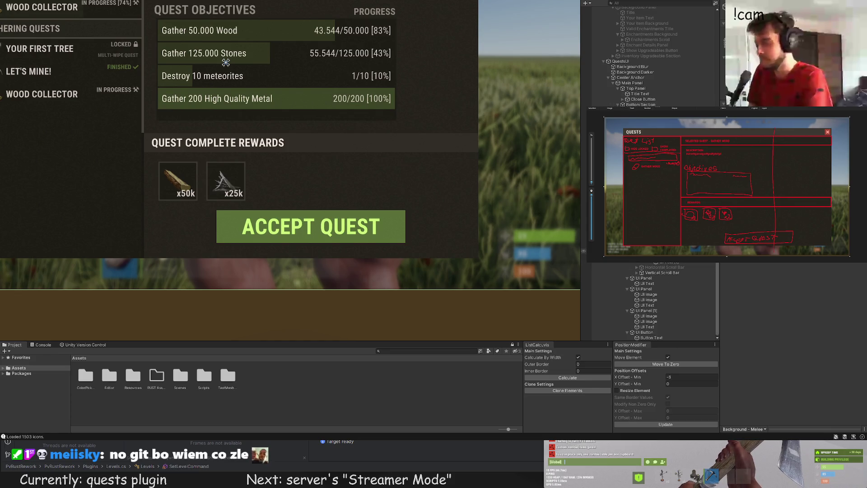
pyautogui.click(343, 99)
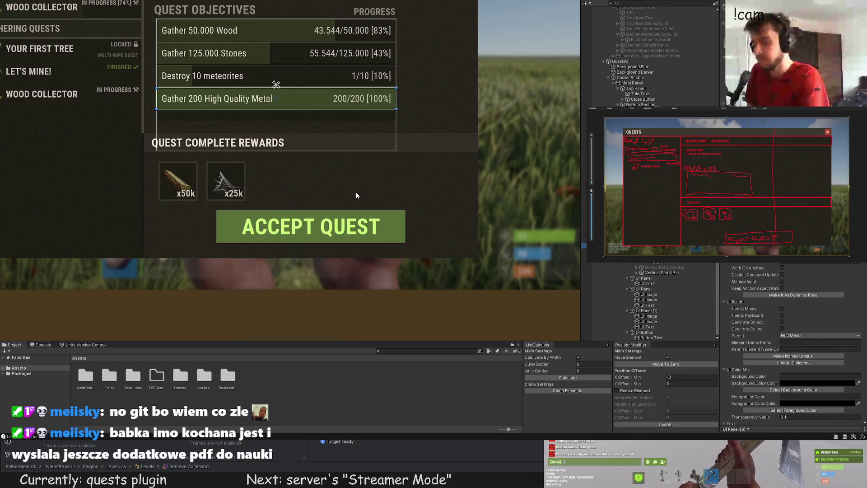
pyautogui.click(648, 278)
pyautogui.click(649, 289)
pyautogui.click(647, 310)
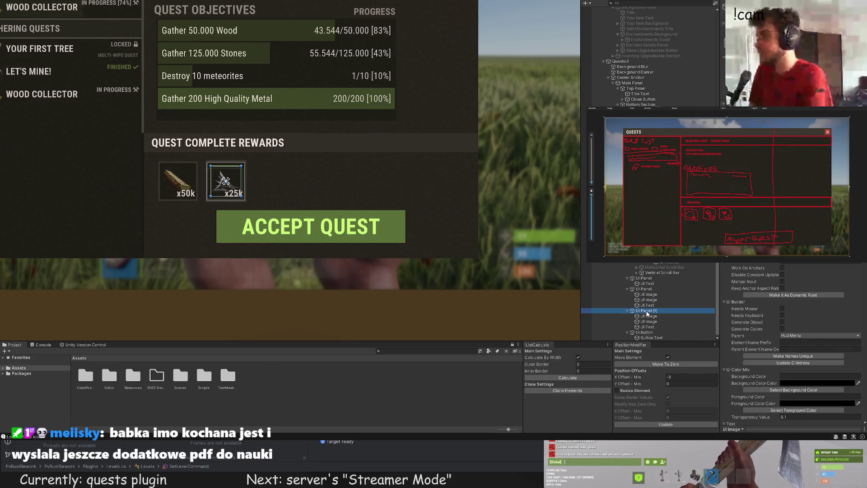
pyautogui.click(644, 332)
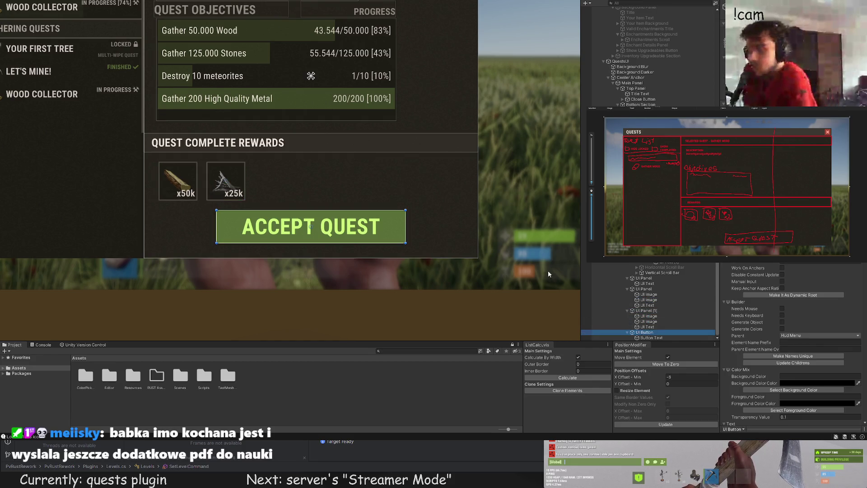
# Move the Accept Quest button up and apply X Offset Min 0 and Y Offset Min 16
pyautogui.scroll(5, 380, 90)
pyautogui.press('w')
pyautogui.moveTo(418, 191); pyautogui.dragTo(422, 176)
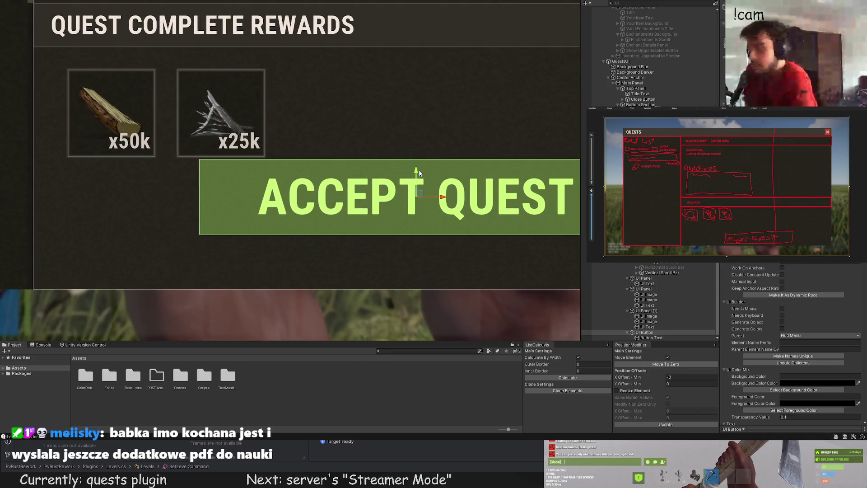
pyautogui.click(622, 376)
pyautogui.press('BackSpace')
pyautogui.write('0')
pyautogui.press('Tab')
pyautogui.write('16')
pyautogui.click(667, 424)
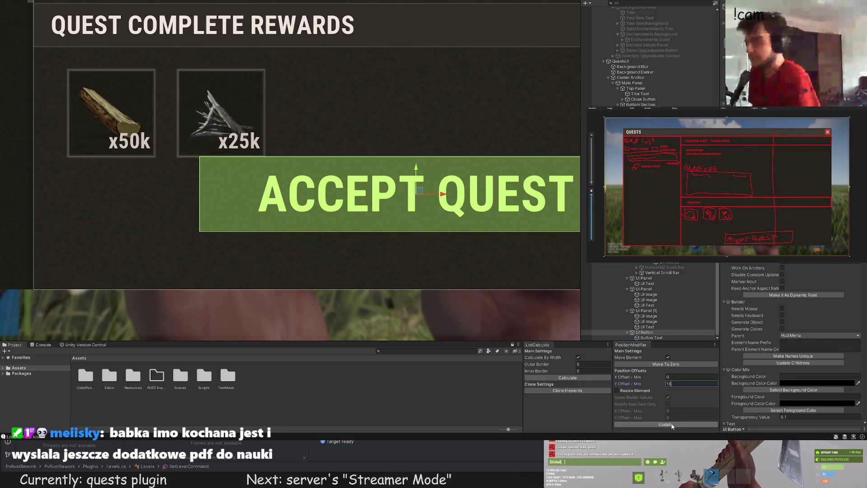
# Drag the Accept Quest button's bottom edge down with the Rect tool to make it slightly taller
pyautogui.moveTo(405, 271)
pyautogui.mouseDown()
pyautogui.moveTo(388, 252)
pyautogui.moveTo(400, 242)
pyautogui.moveTo(383, 233)
pyautogui.mouseUp()
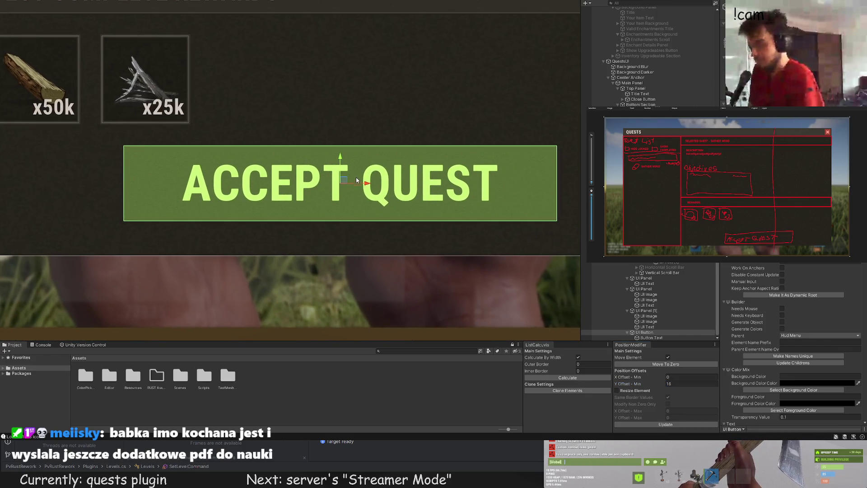
pyautogui.scroll(2, 383, 234)
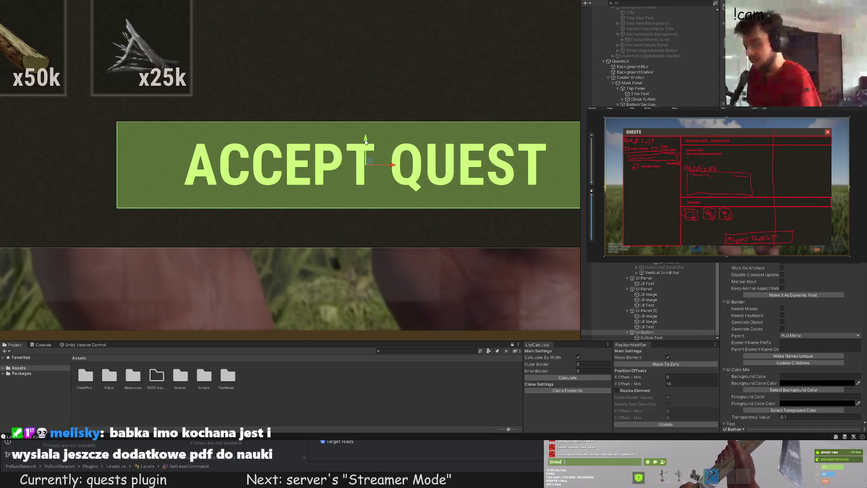
pyautogui.moveTo(365, 139); pyautogui.dragTo(365, 138)
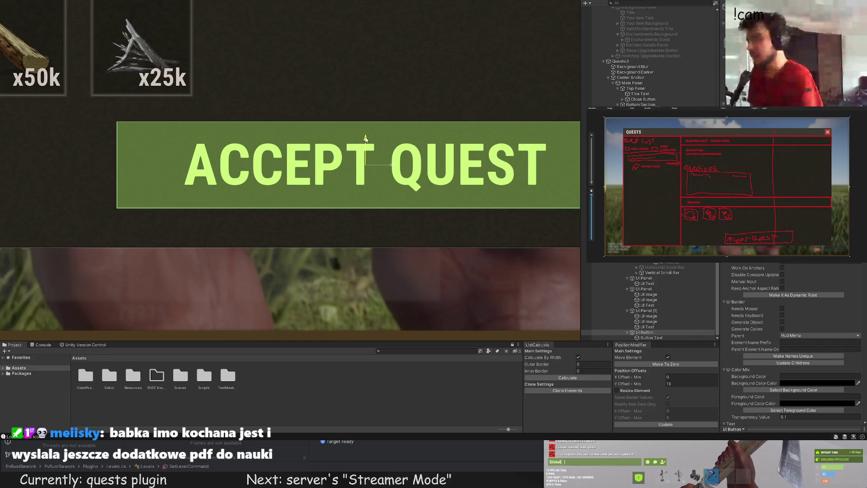
pyautogui.scroll(-3, 366, 138)
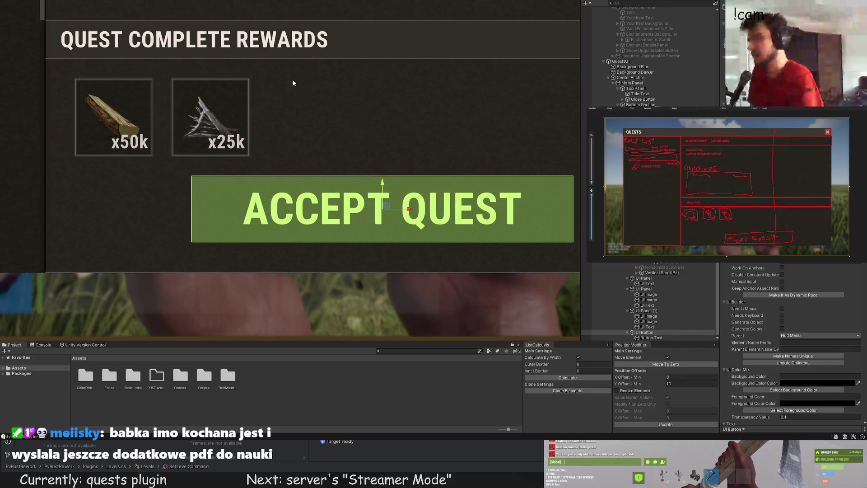
pyautogui.scroll(2, 271, 145)
pyautogui.press('t')
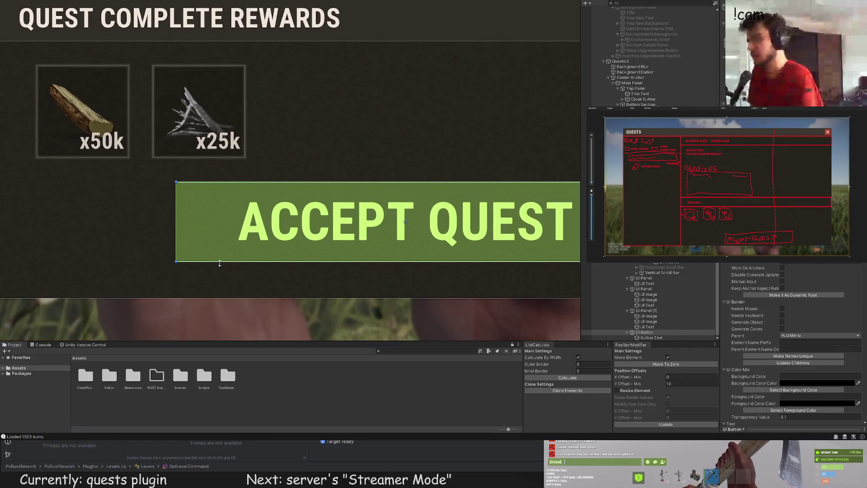
pyautogui.moveTo(218, 265); pyautogui.dragTo(213, 275)
pyautogui.click(209, 285)
# Reselect the Accept Quest button and apply a new vertical offset to it
pyautogui.scroll(-5, 210, 285)
pyautogui.scroll(-2, 282, 171)
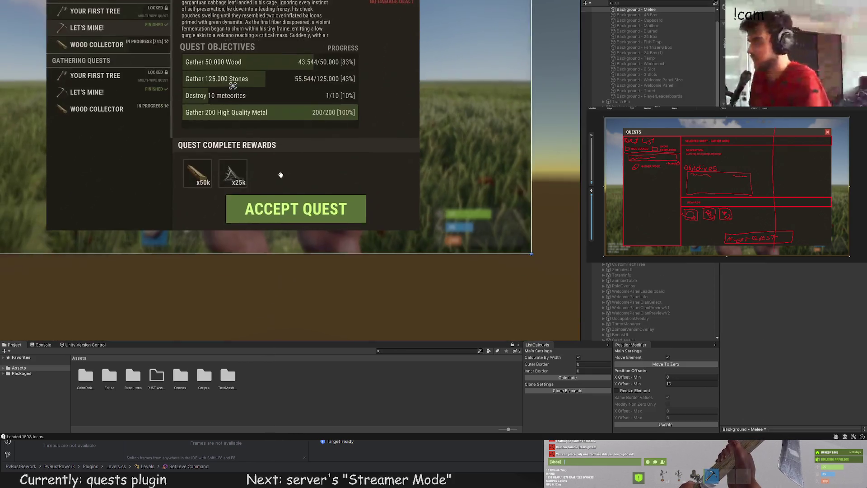
pyautogui.moveTo(282, 172); pyautogui.dragTo(287, 139)
pyautogui.hotkey('ctrl', 'z')
pyautogui.scroll(2, 287, 138)
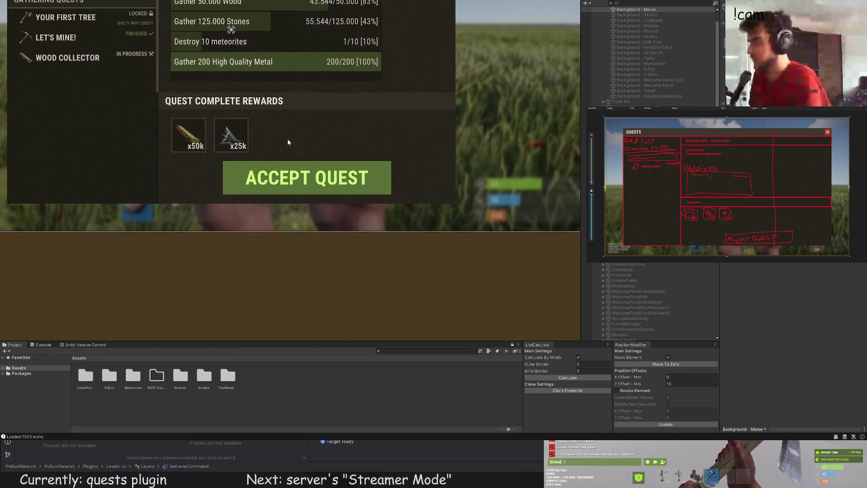
pyautogui.scroll(1, 287, 139)
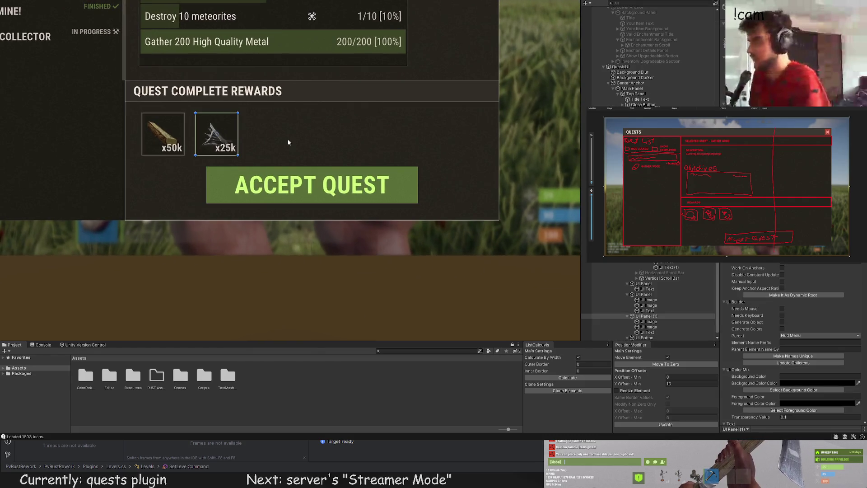
pyautogui.scroll(2, 287, 138)
pyautogui.moveTo(285, 142)
pyautogui.mouseDown()
pyautogui.moveTo(258, 122)
pyautogui.moveTo(264, 130)
pyautogui.moveTo(277, 113)
pyautogui.moveTo(286, 115)
pyautogui.mouseUp()
pyautogui.press('w')
pyautogui.scroll(2, 323, 123)
pyautogui.moveTo(378, 172)
pyautogui.mouseDown()
pyautogui.moveTo(381, 133)
pyautogui.moveTo(368, 144)
pyautogui.moveTo(368, 180)
pyautogui.mouseUp()
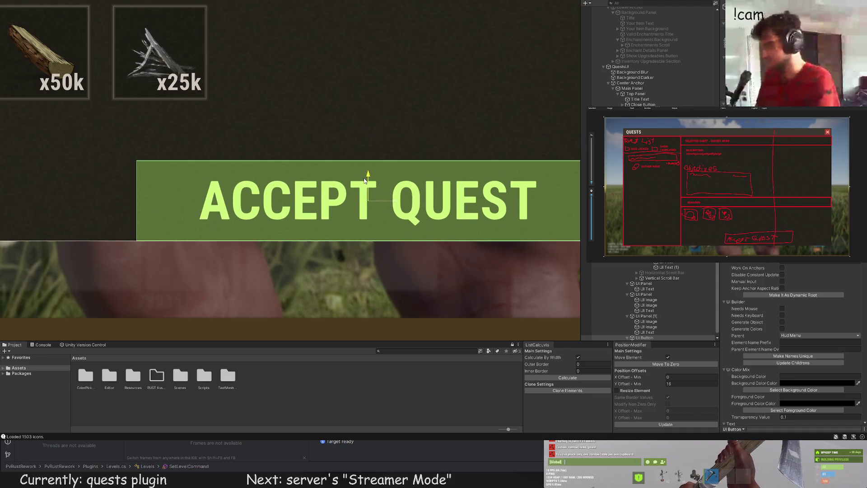
pyautogui.click(669, 384)
pyautogui.click(666, 424)
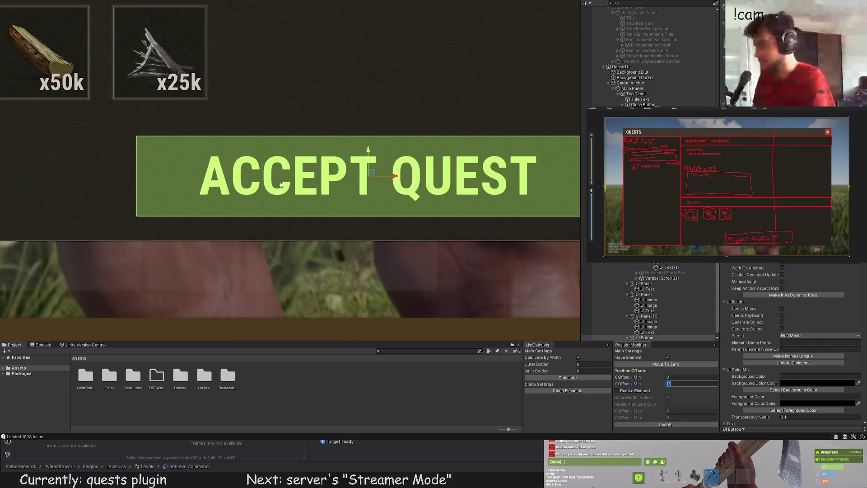
# Move both reward icons down about 82 px, then update the wood and sticks Y offsets
pyautogui.click(655, 322)
pyautogui.keyDown('ctrl'); pyautogui.click(649, 300); pyautogui.keyUp('ctrl')
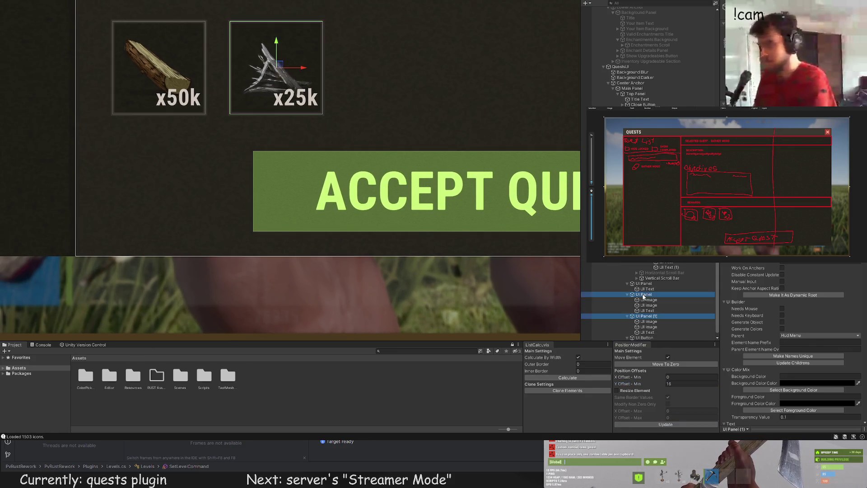
pyautogui.moveTo(236, 67); pyautogui.dragTo(236, 104)
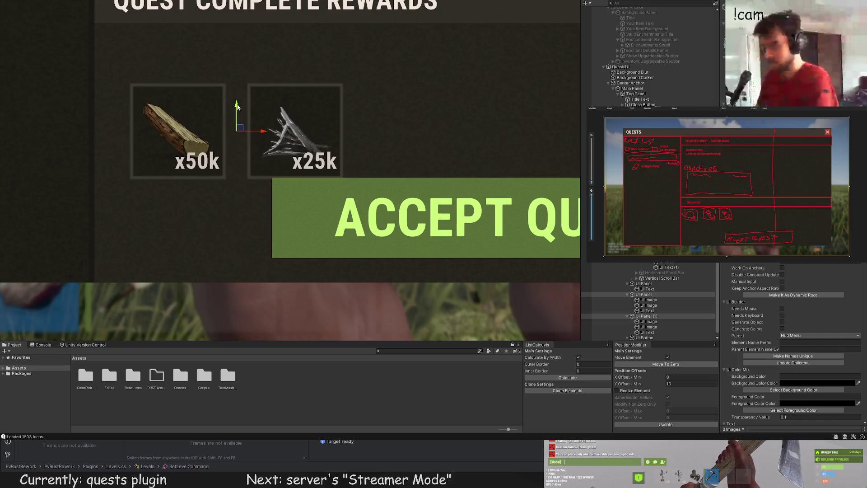
pyautogui.click(643, 316)
pyautogui.keyDown('ctrl'); pyautogui.click(645, 294); pyautogui.keyUp('ctrl')
pyautogui.click(644, 294)
pyautogui.click(691, 384)
pyautogui.click(678, 424)
pyautogui.click(644, 316)
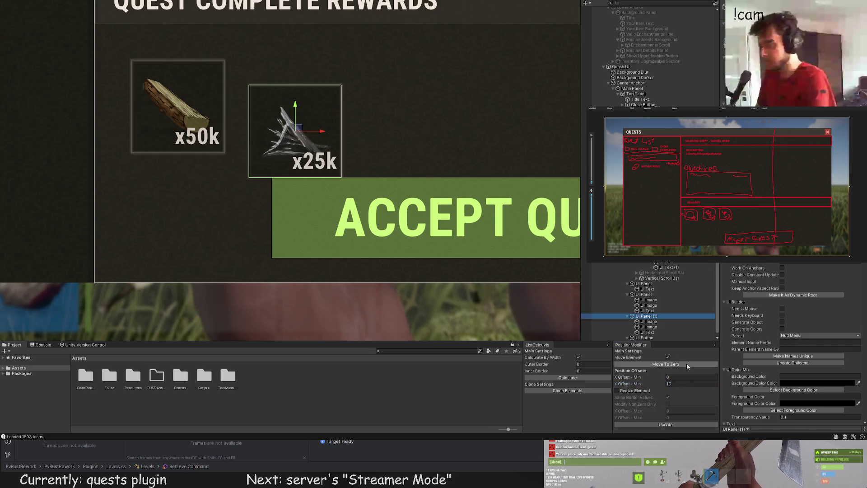
pyautogui.click(665, 424)
# Drag the Quest Complete Rewards header bar down to sit just above the reward icons
pyautogui.moveTo(366, 125)
pyautogui.mouseDown()
pyautogui.moveTo(354, 171)
pyautogui.moveTo(376, 204)
pyautogui.mouseUp()
pyautogui.click(354, 172)
pyautogui.click(491, 66)
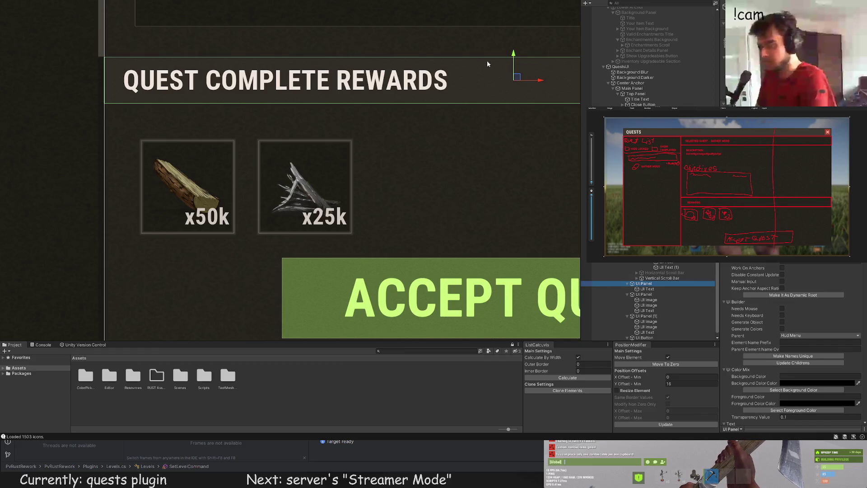
pyautogui.moveTo(509, 59); pyautogui.dragTo(511, 96)
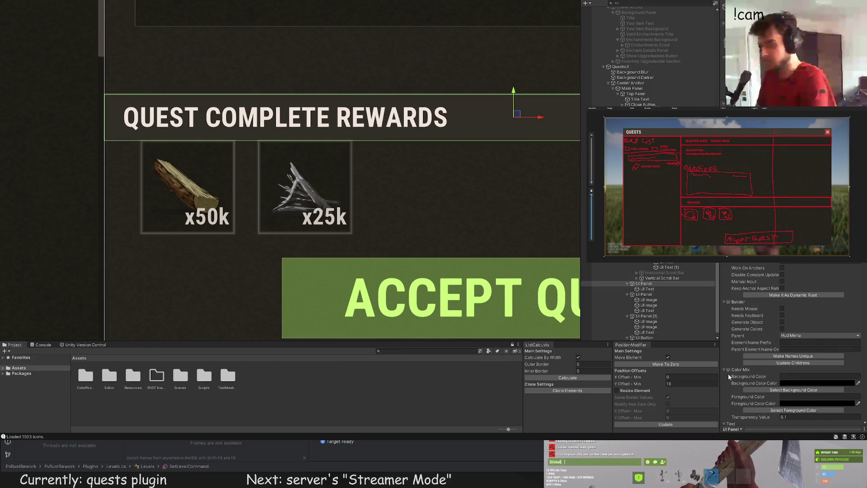
pyautogui.scroll(-6, 451, 212)
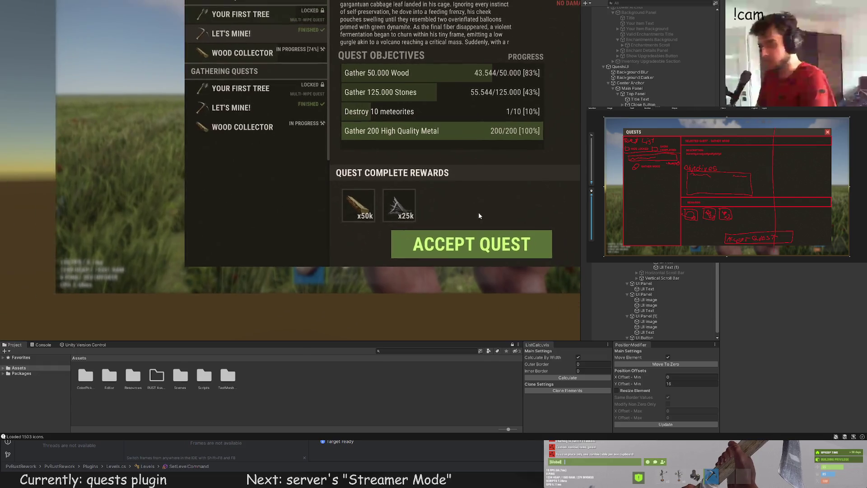
pyautogui.scroll(-3, 343, 180)
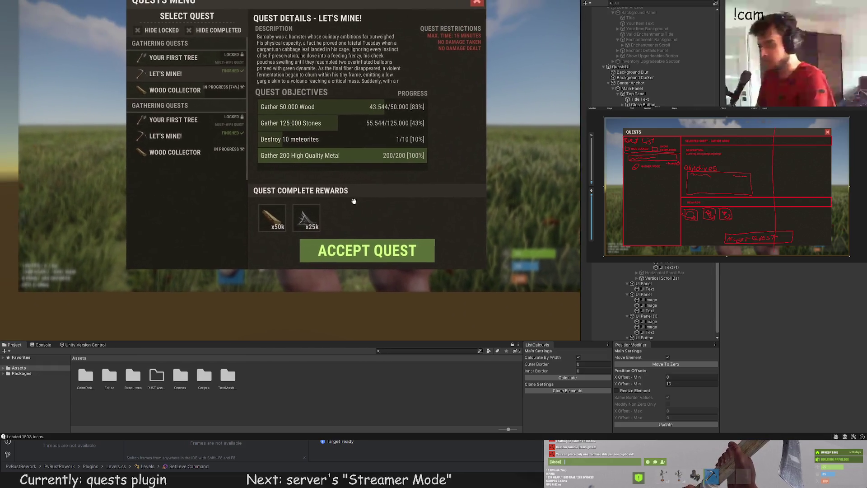
pyautogui.scroll(3, 357, 130)
pyautogui.scroll(1, 357, 130)
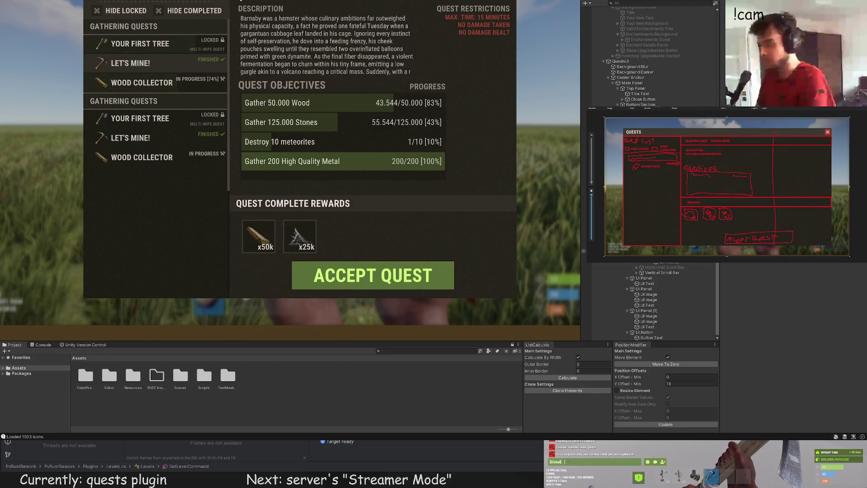
pyautogui.scroll(2, 277, 188)
pyautogui.scroll(-5, 426, 123)
pyautogui.click(412, 123)
pyautogui.moveTo(412, 124); pyautogui.dragTo(404, 121)
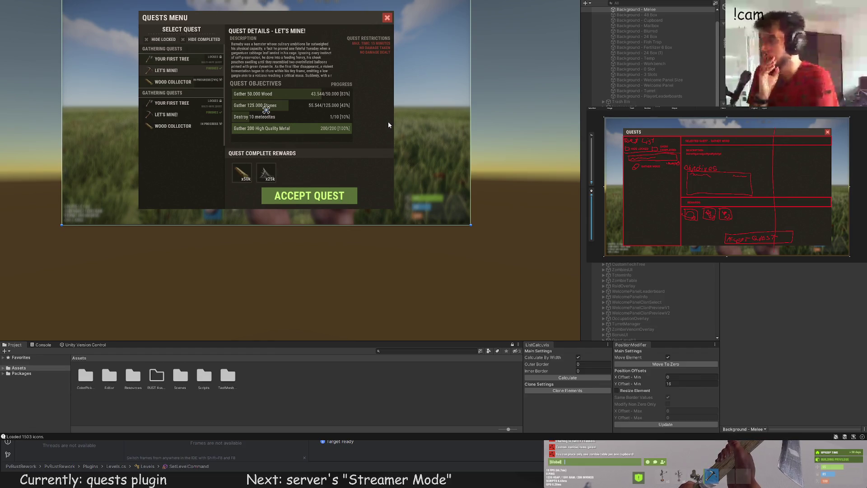
pyautogui.scroll(4, 378, 114)
pyautogui.click(386, 147)
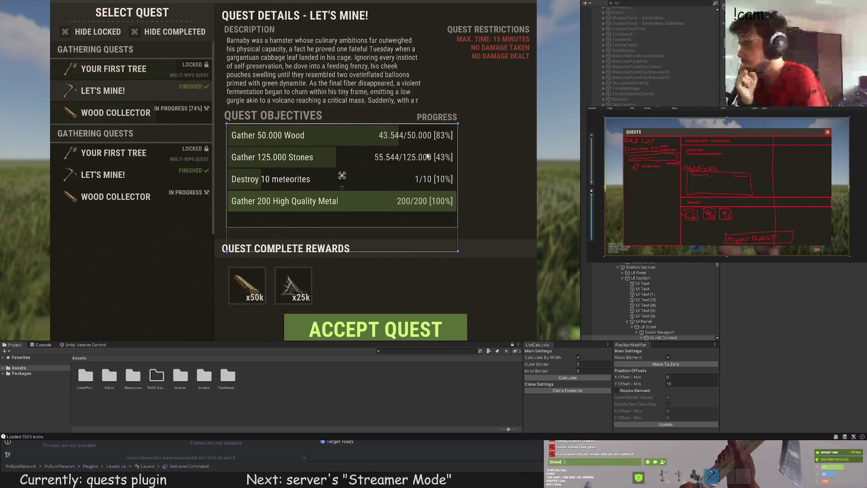
# Nudge the Gather 125.000 Stones row up slightly with the Move tool
pyautogui.click(316, 135)
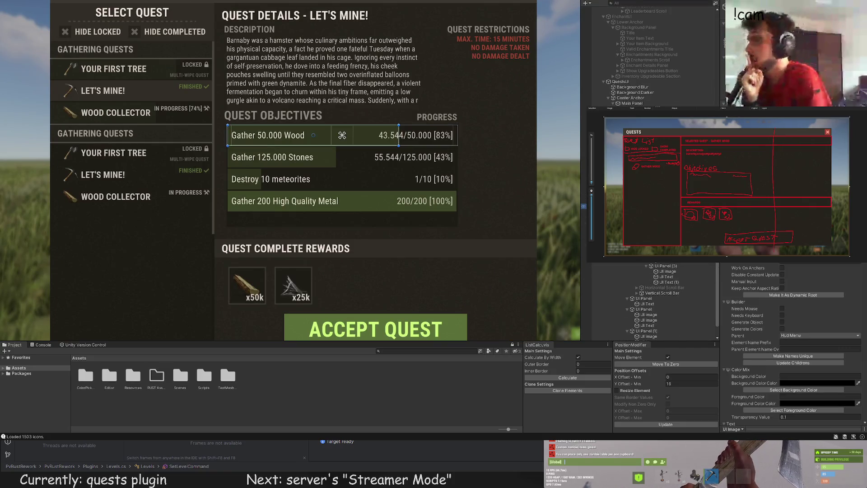
pyautogui.scroll(2, 322, 161)
pyautogui.scroll(2, 289, 139)
pyautogui.click(290, 146)
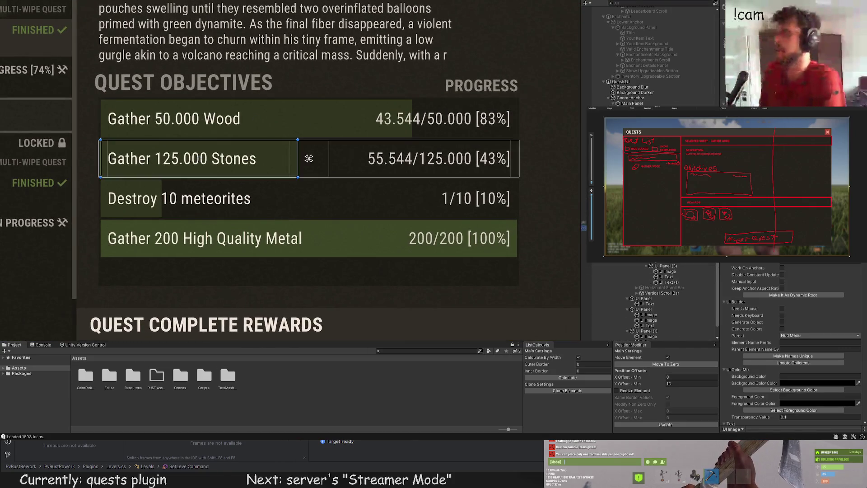
pyautogui.scroll(2, 317, 134)
pyautogui.press('w')
pyautogui.moveTo(417, 138); pyautogui.dragTo(416, 135)
# Move the meteorites and High Quality Metal rows up to close the gaps between rows
pyautogui.click(391, 217)
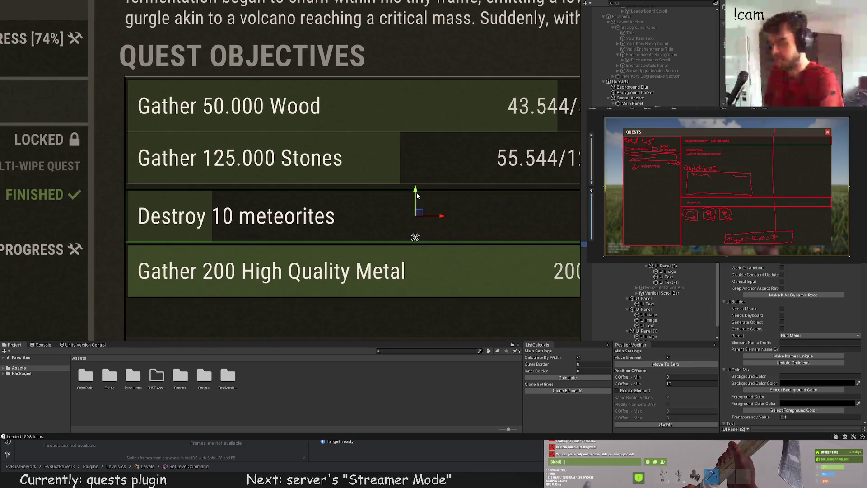
pyautogui.moveTo(416, 192); pyautogui.dragTo(416, 186)
pyautogui.click(403, 247)
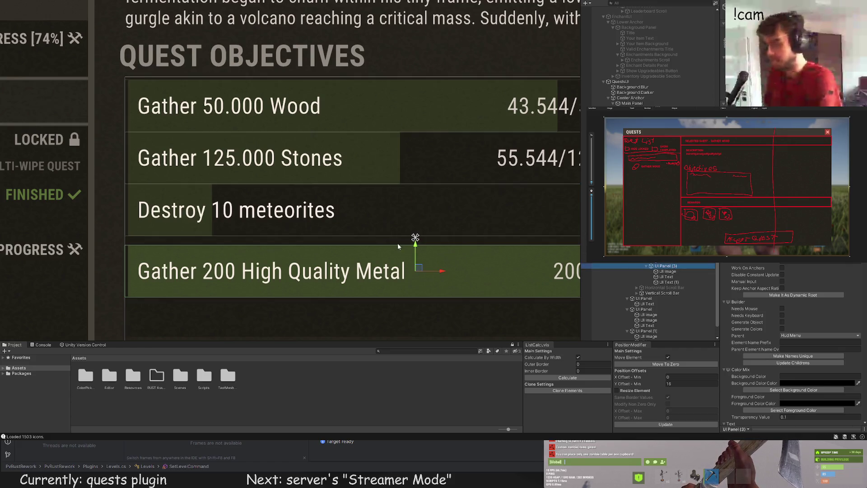
pyautogui.moveTo(416, 249); pyautogui.dragTo(416, 240)
pyautogui.scroll(-4, 416, 199)
pyautogui.scroll(-3, 423, 173)
pyautogui.click(474, 190)
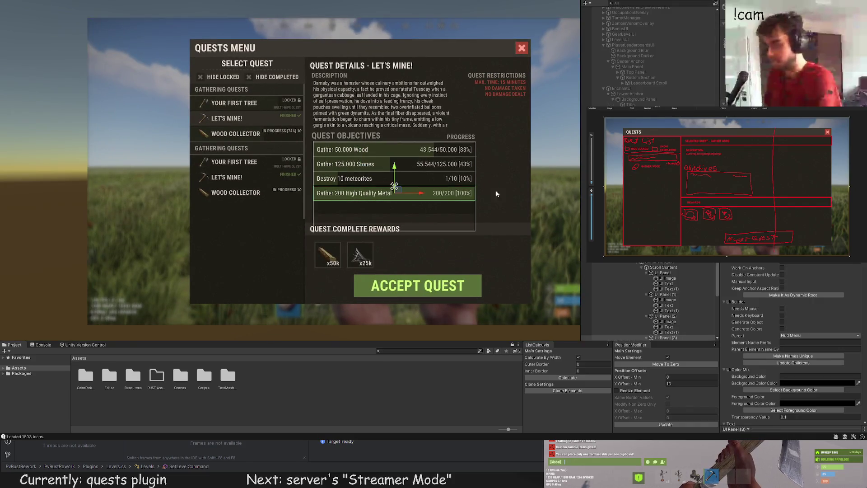
pyautogui.scroll(2, 450, 173)
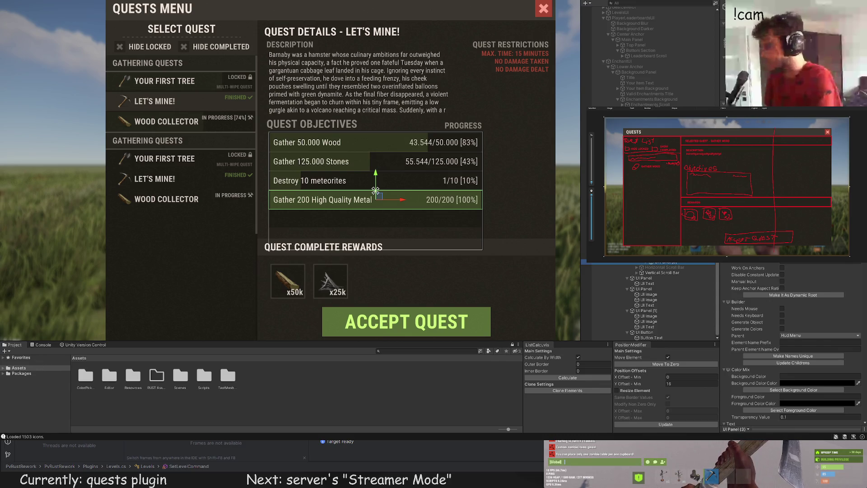
pyautogui.scroll(5, 374, 160)
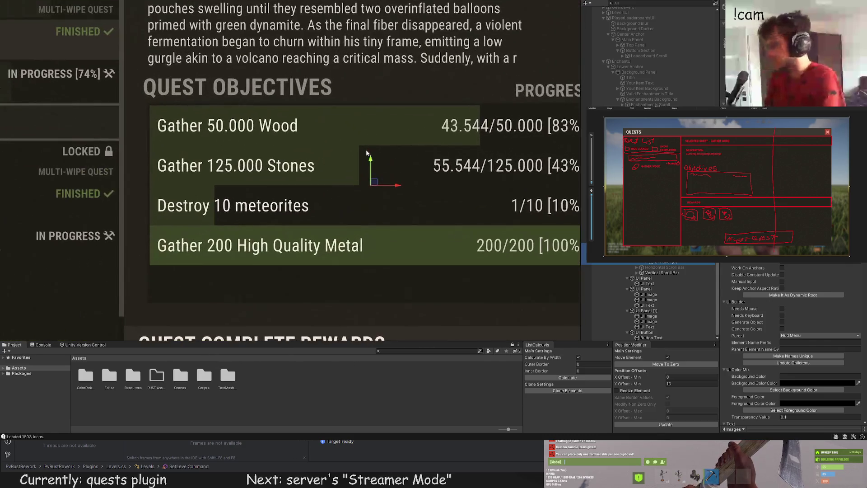
pyautogui.moveTo(370, 161); pyautogui.dragTo(372, 160)
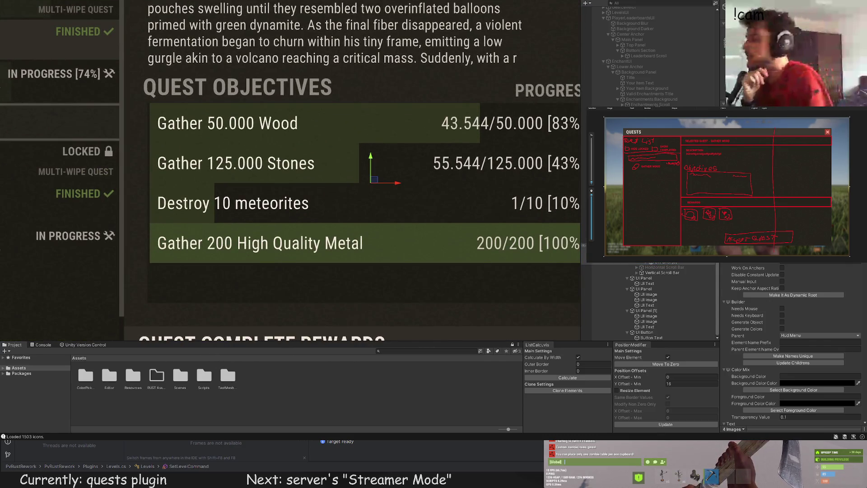
# Check the background images of the Wood, Stones and meteorites rows
pyautogui.scroll(5, 348, 133)
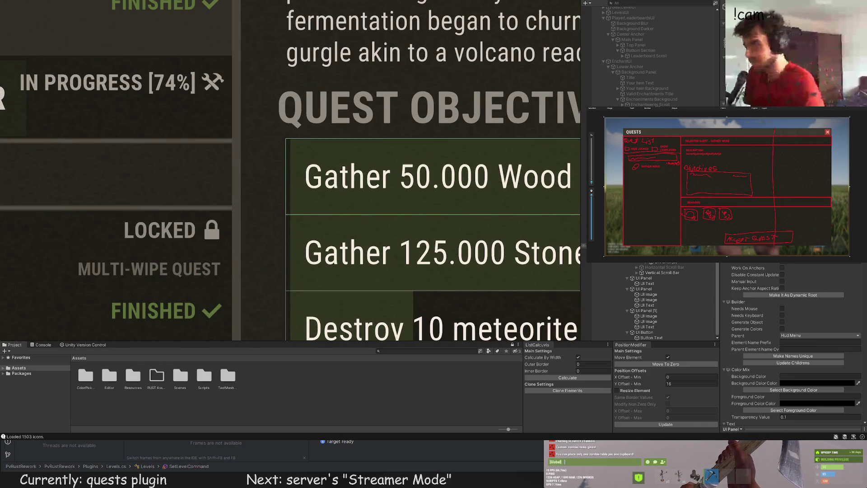
pyautogui.click(297, 166)
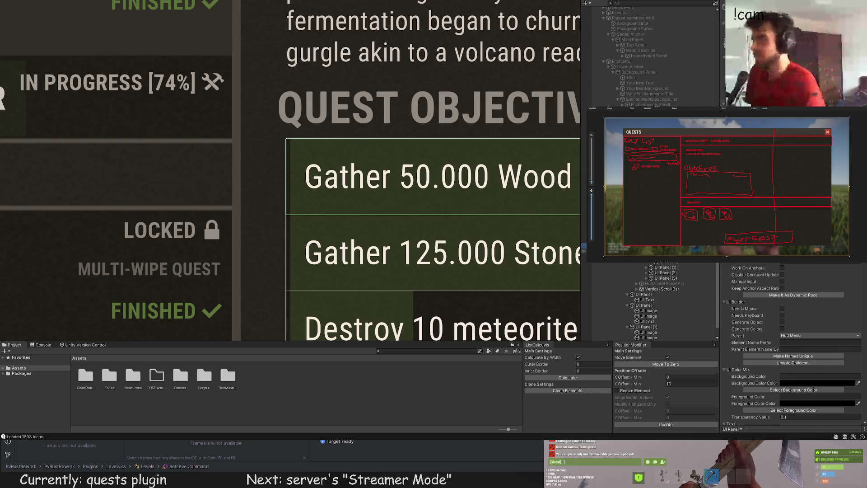
pyautogui.scroll(2, 297, 166)
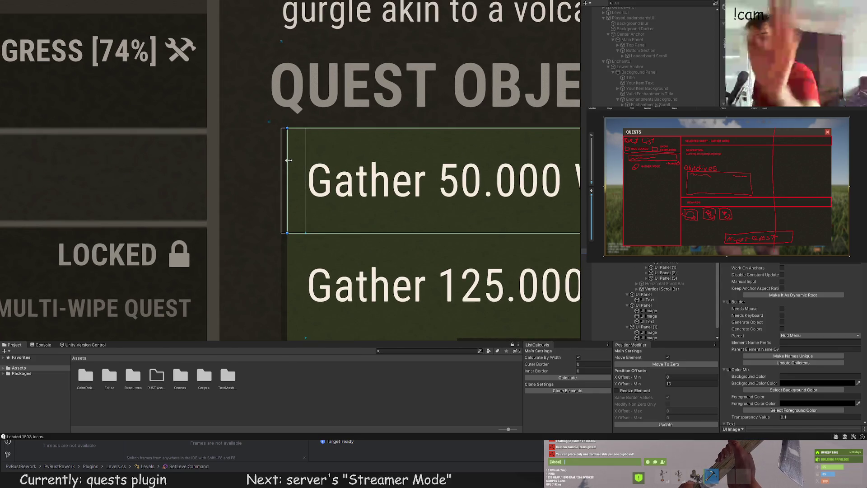
pyautogui.scroll(-2, 284, 162)
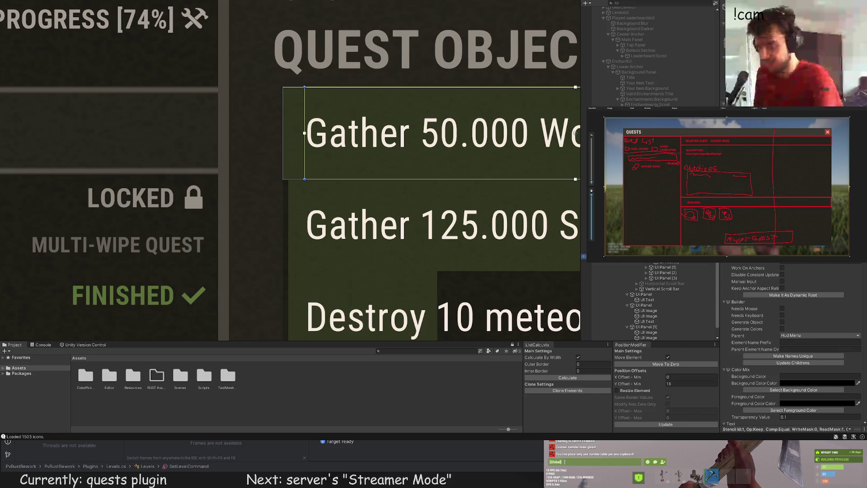
pyautogui.click(292, 184)
pyautogui.scroll(1, 291, 184)
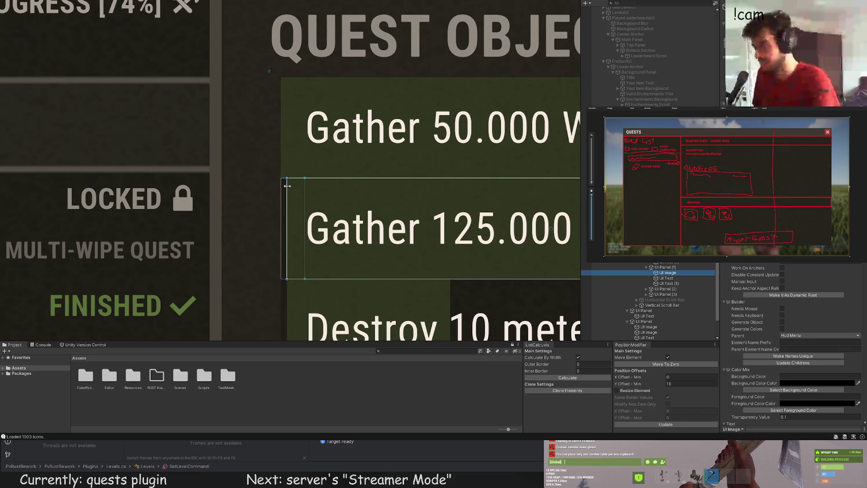
pyautogui.press('Down')
pyautogui.press('Down')
pyautogui.press('Down')
pyautogui.press('Right')
pyautogui.press('Down')
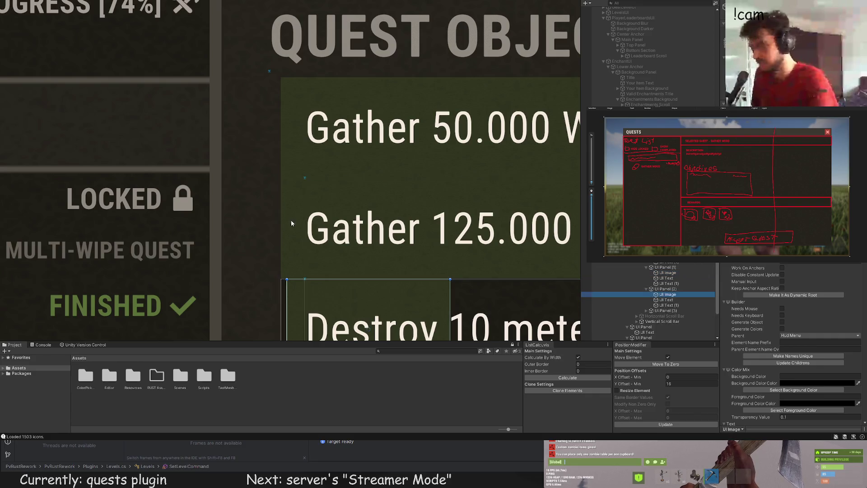
# Check the High Quality Metal row's background image and progress bar, then deselect
pyautogui.scroll(-1, 298, 225)
pyautogui.scroll(2, 311, 217)
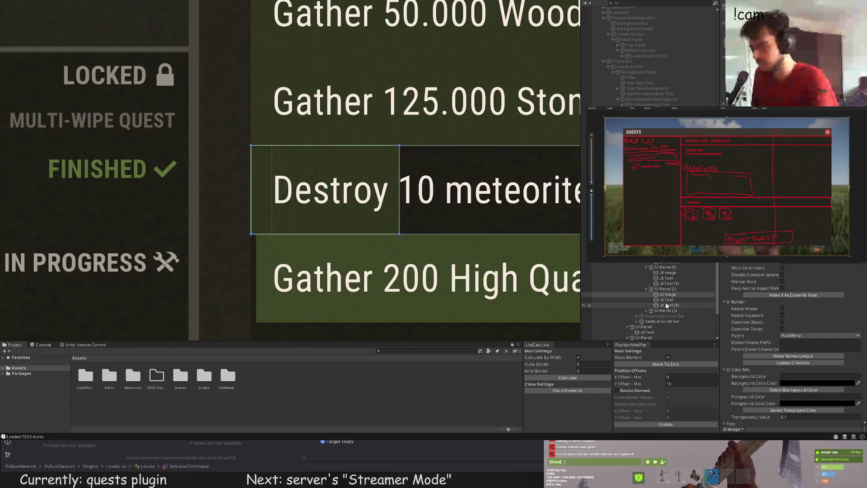
pyautogui.click(664, 310)
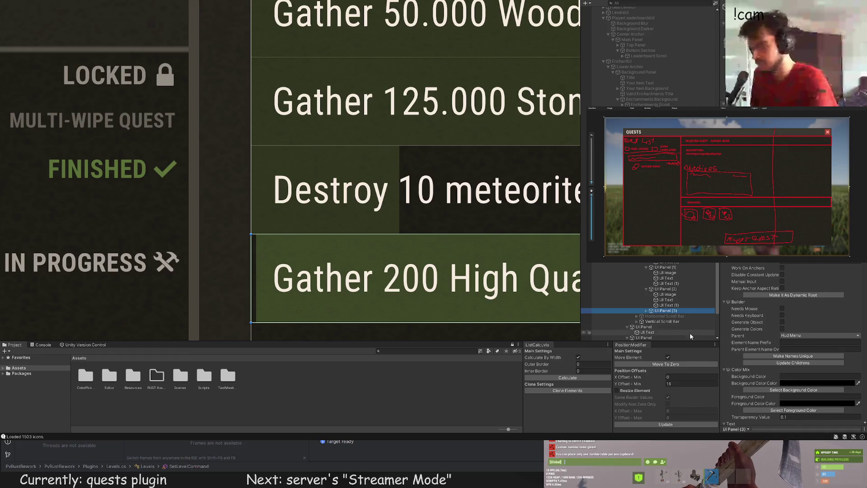
pyautogui.click(257, 240)
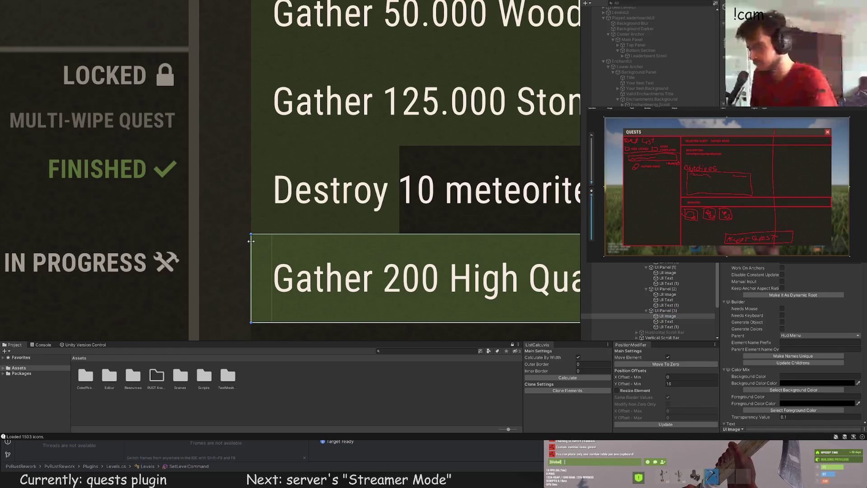
pyautogui.press('Right')
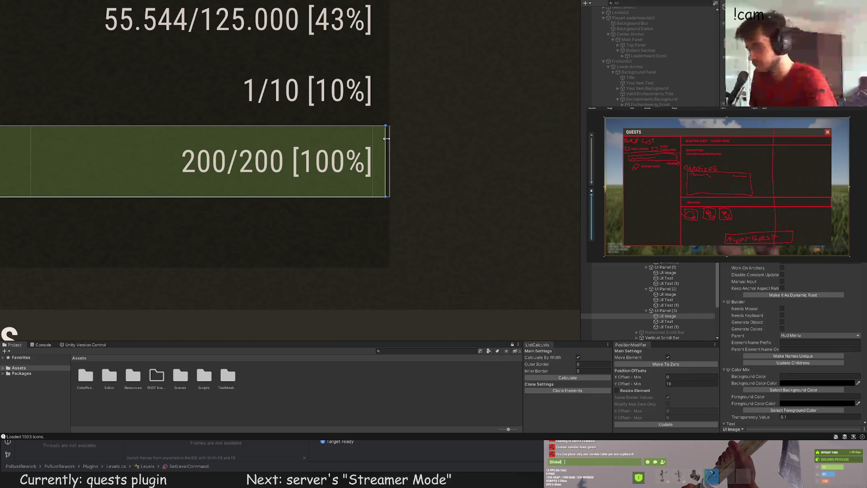
pyautogui.click(424, 159)
pyautogui.scroll(-3, 401, 189)
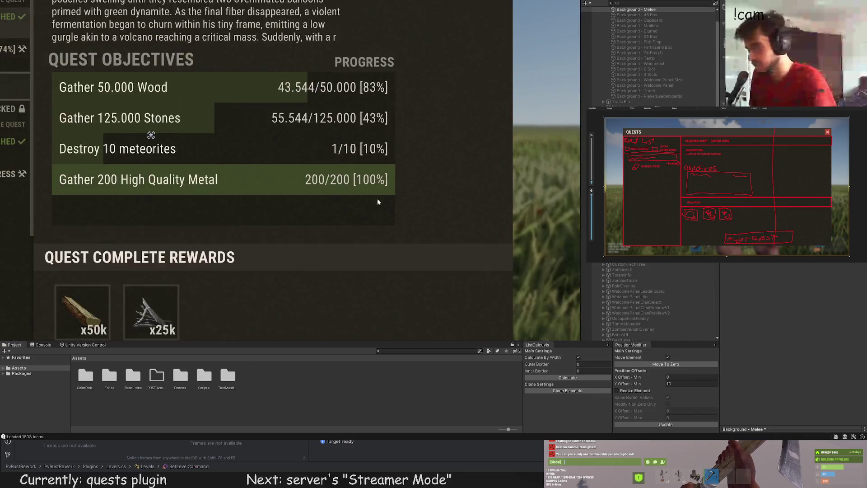
pyautogui.scroll(-5, 384, 212)
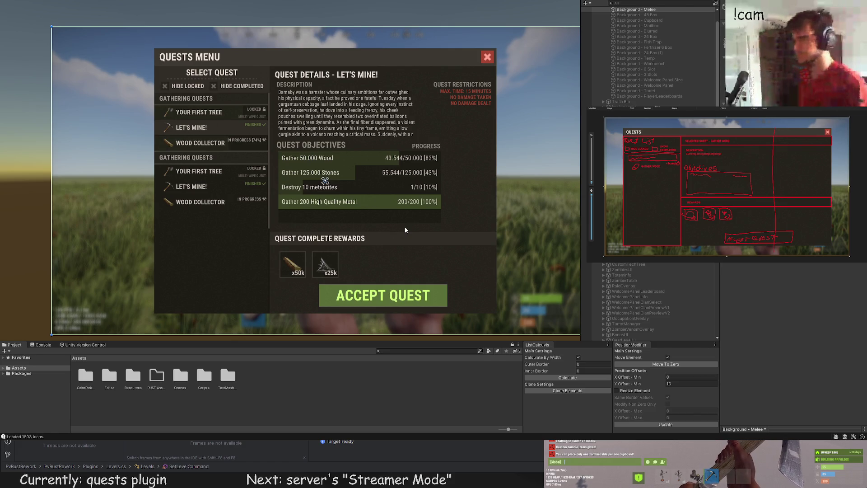
pyautogui.scroll(-10, 583, 218)
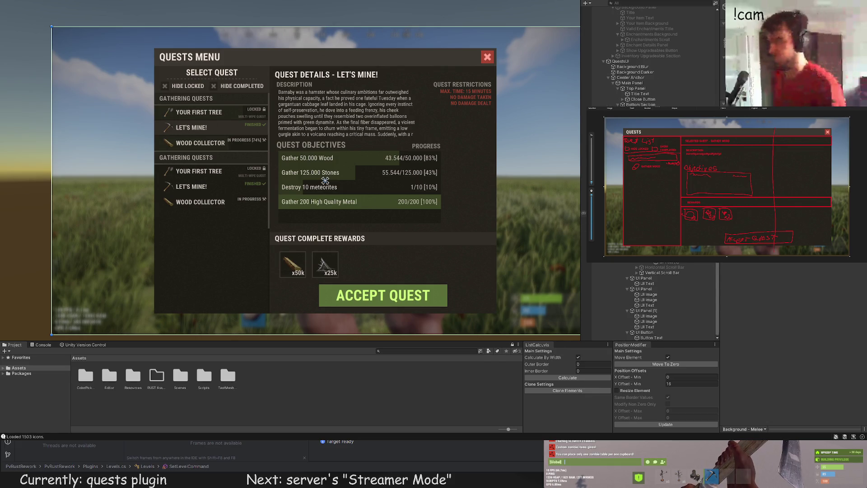
pyautogui.click(422, 160)
pyautogui.scroll(3, 422, 159)
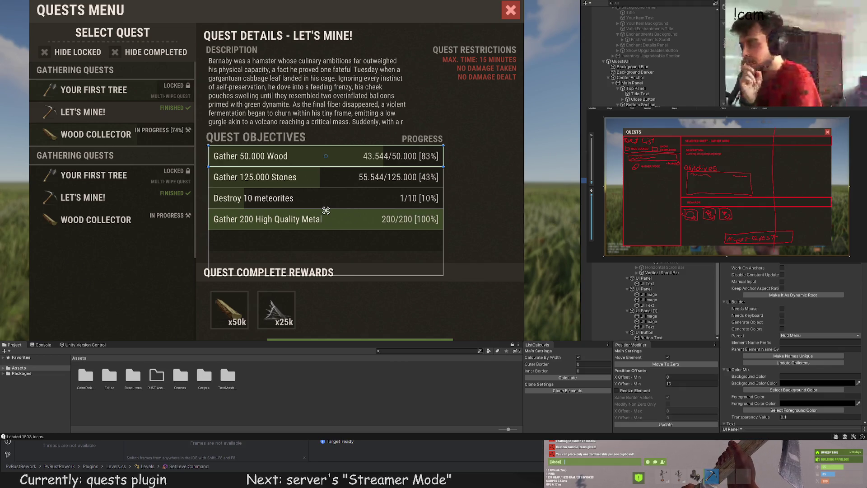
pyautogui.scroll(8, 287, 154)
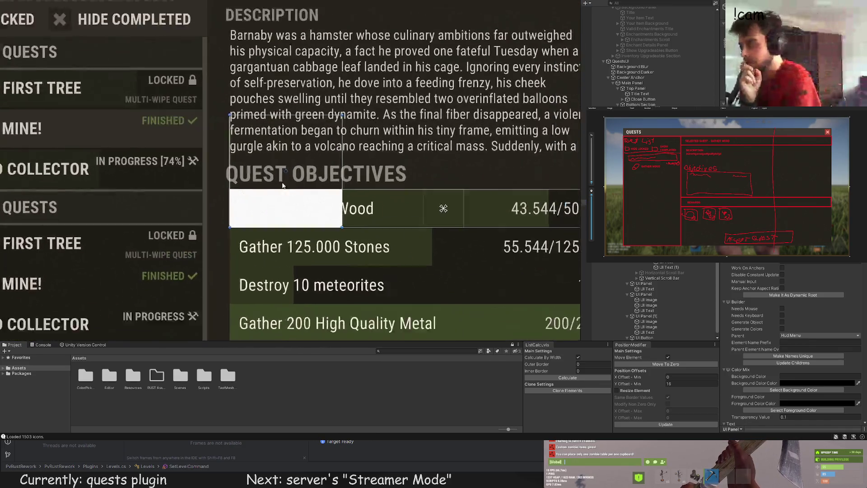
# Resize the white box with the Rect Tool into a thin bar across the Wood row's bottom
pyautogui.press('t')
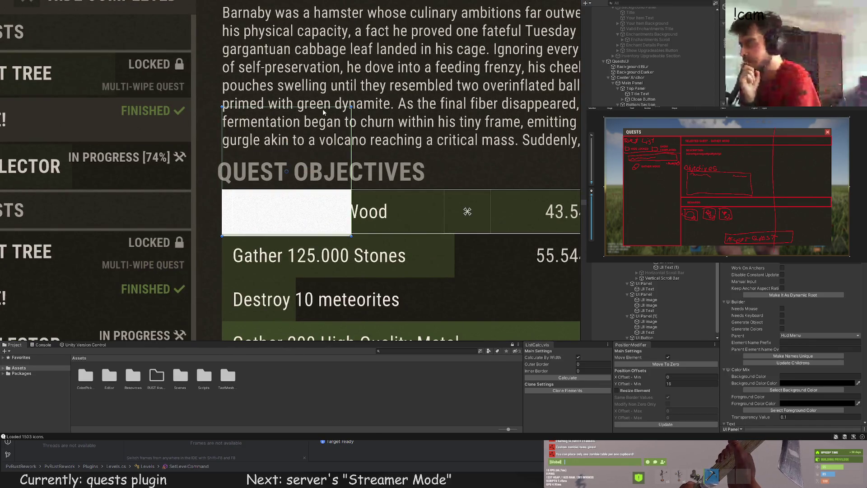
pyautogui.moveTo(324, 108); pyautogui.dragTo(324, 233)
pyautogui.scroll(3, 343, 237)
pyautogui.moveTo(410, 227)
pyautogui.mouseDown()
pyautogui.moveTo(193, 175)
pyautogui.moveTo(564, 187)
pyautogui.moveTo(321, 186)
pyautogui.moveTo(493, 177)
pyautogui.mouseUp()
pyautogui.scroll(1, 565, 187)
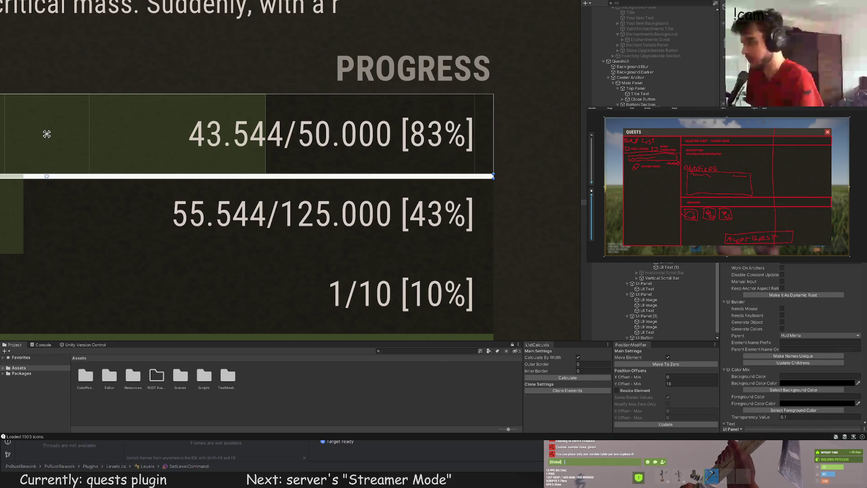
pyautogui.scroll(-5, 809, 318)
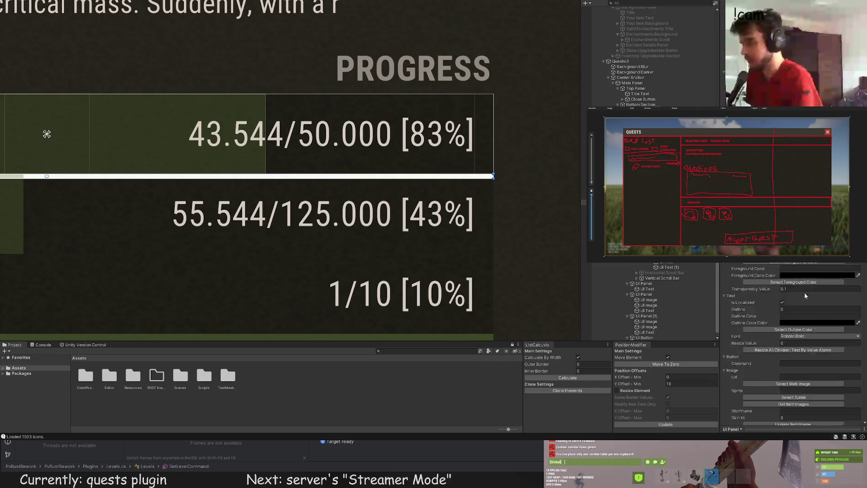
pyautogui.scroll(-4, 809, 318)
# Give the bar the ui.box sprite at native size and preview the result
pyautogui.click(805, 324)
pyautogui.click(155, 91)
pyautogui.scroll(-8, 798, 282)
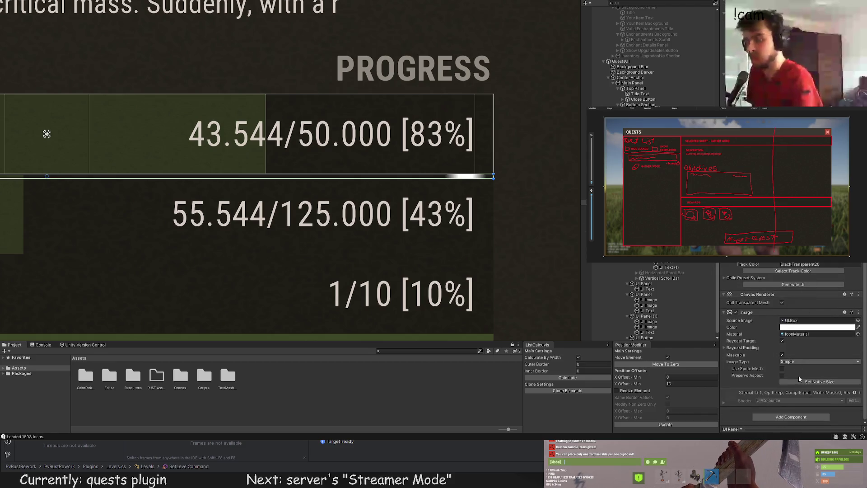
pyautogui.click(799, 381)
pyautogui.click(507, 199)
pyautogui.scroll(-2, 508, 199)
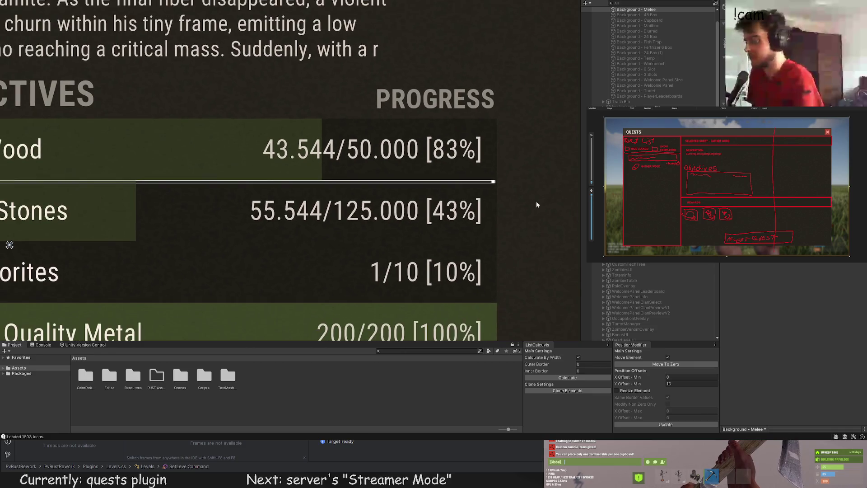
pyautogui.click(490, 176)
pyautogui.scroll(-5, 809, 316)
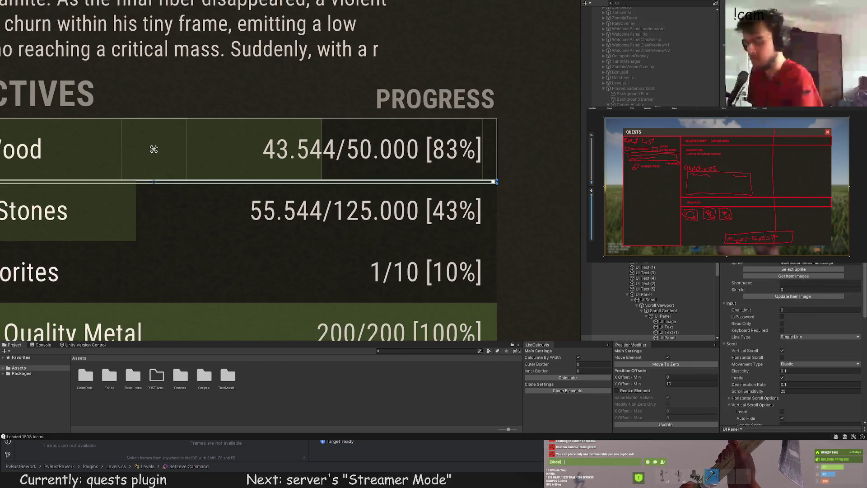
pyautogui.scroll(5, 794, 343)
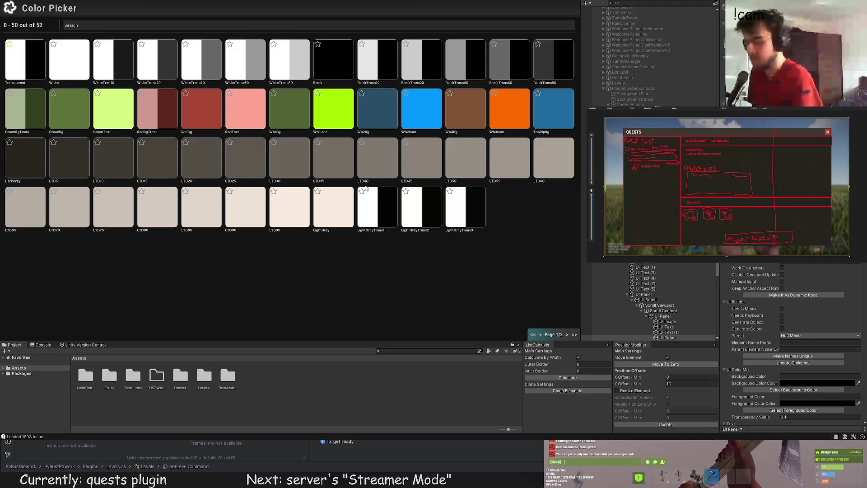
# Try a background sprite on the divider line, found by searching 'backgr'
pyautogui.scroll(-5, 802, 270)
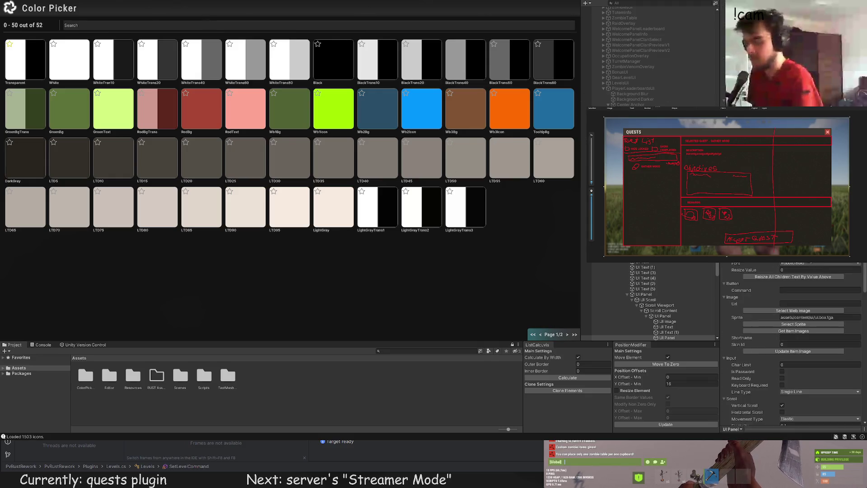
pyautogui.scroll(-1, 801, 270)
pyautogui.click(793, 305)
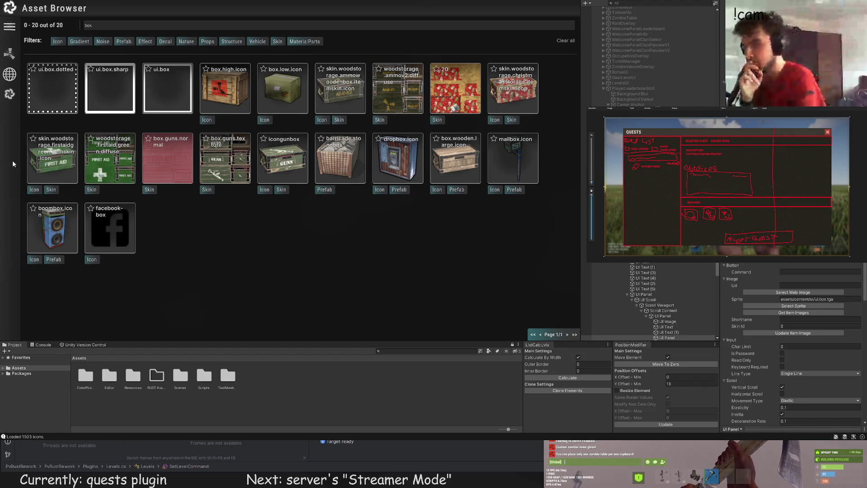
pyautogui.click(66, 25)
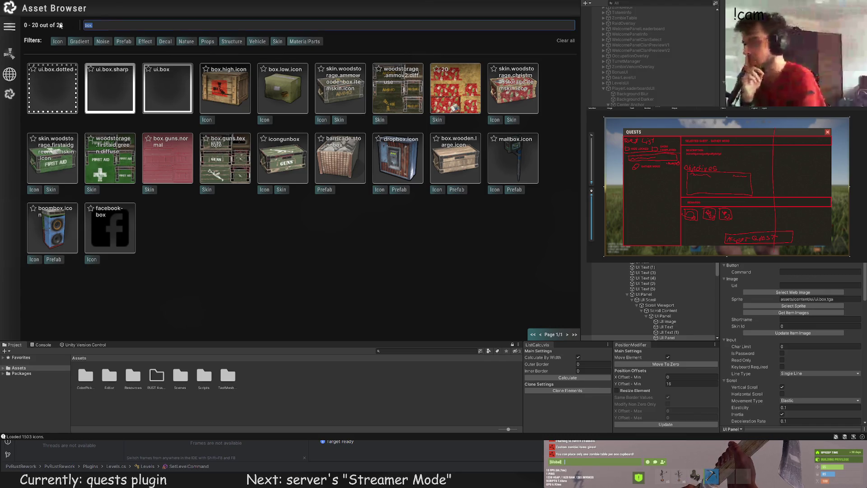
pyautogui.write('backgr')
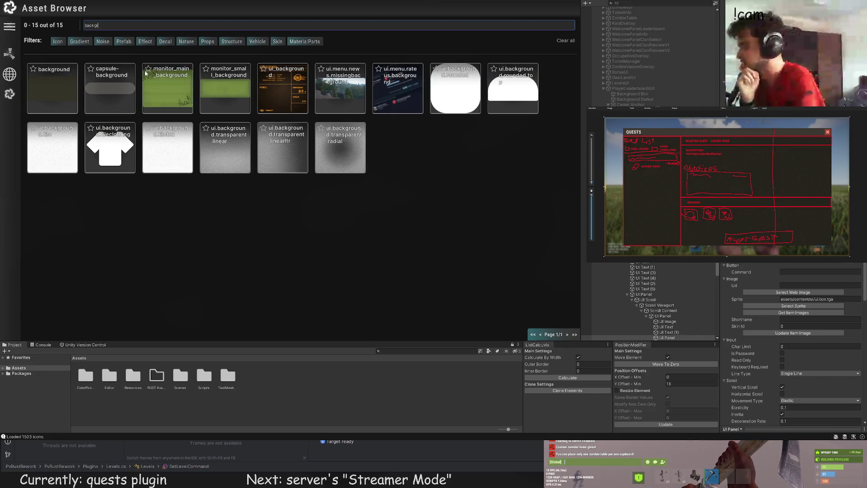
pyautogui.click(454, 90)
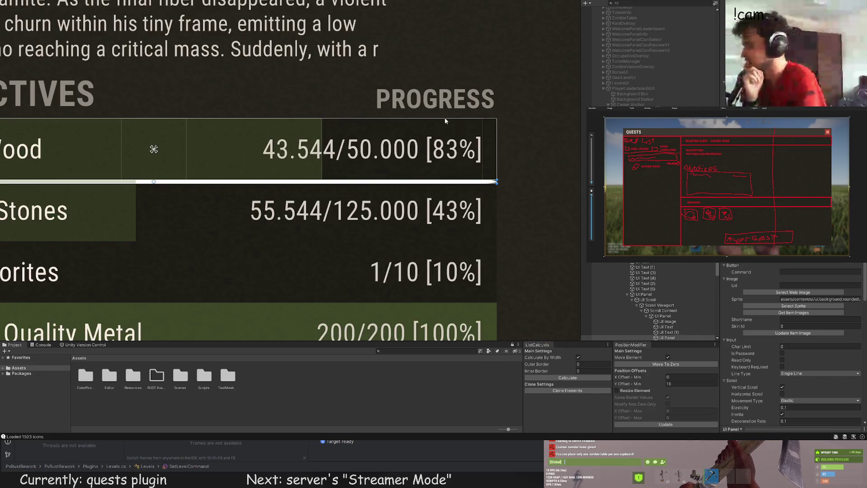
# Try the square_gradient sprite on the divider line, found by searching 'gradie'
pyautogui.click(522, 156)
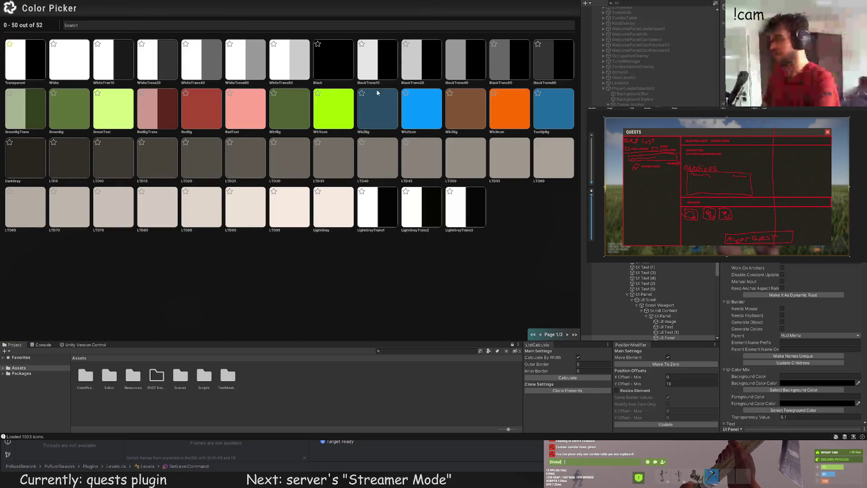
pyautogui.scroll(-10, 803, 337)
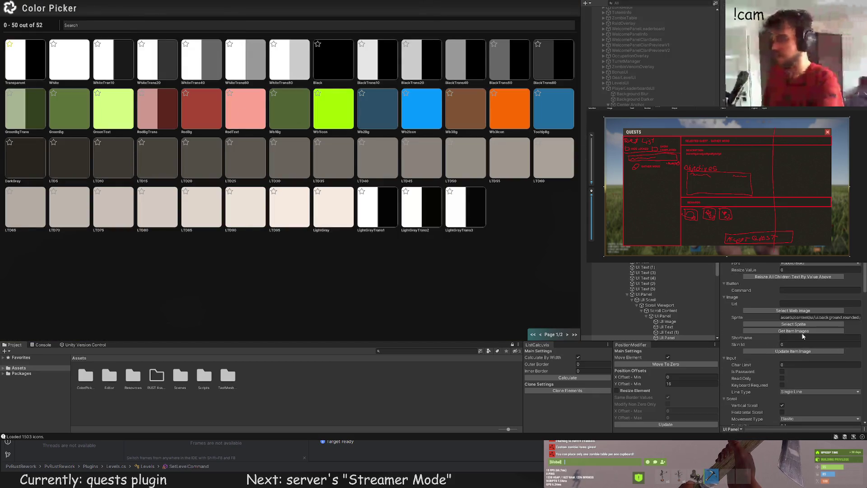
pyautogui.click(794, 323)
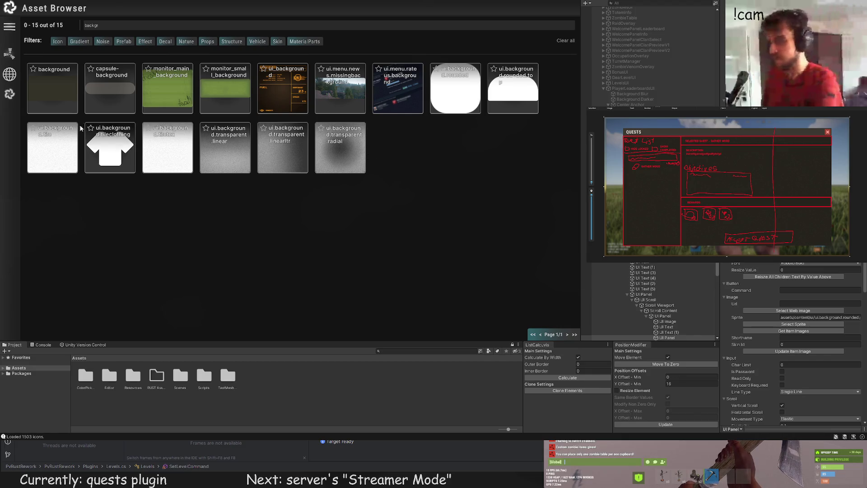
pyautogui.doubleClick(91, 25)
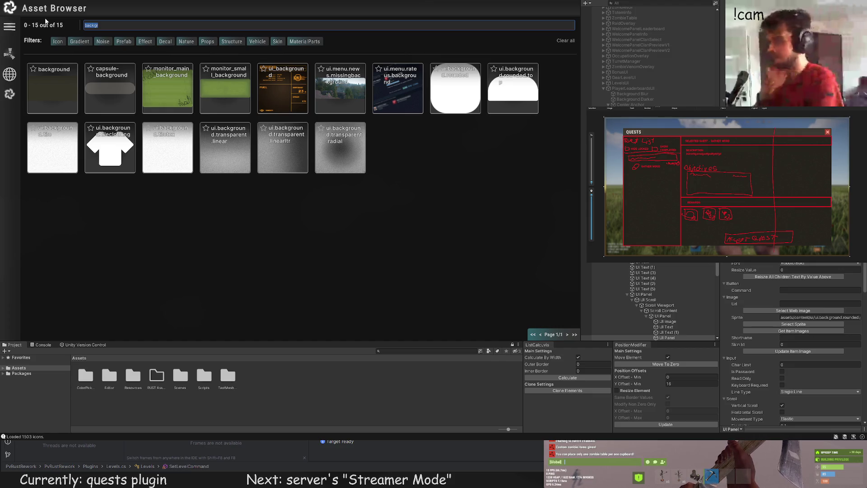
pyautogui.write('gradie')
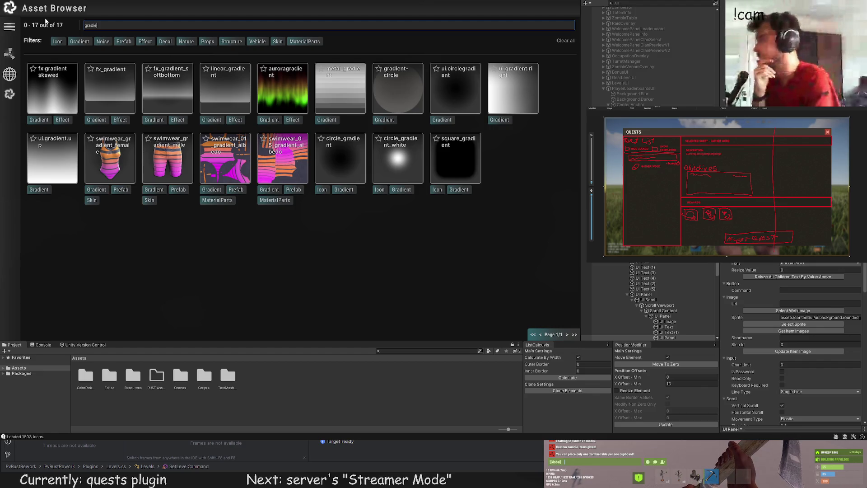
pyautogui.click(469, 143)
pyautogui.scroll(-10, 785, 294)
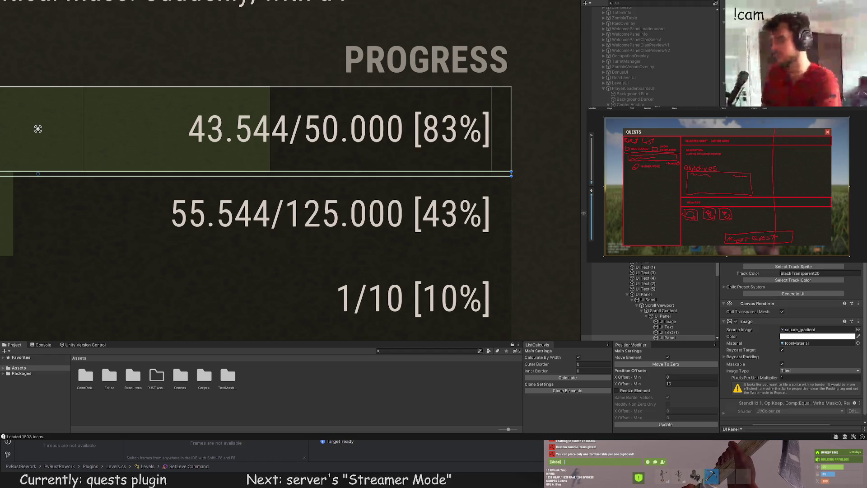
pyautogui.scroll(5, 792, 339)
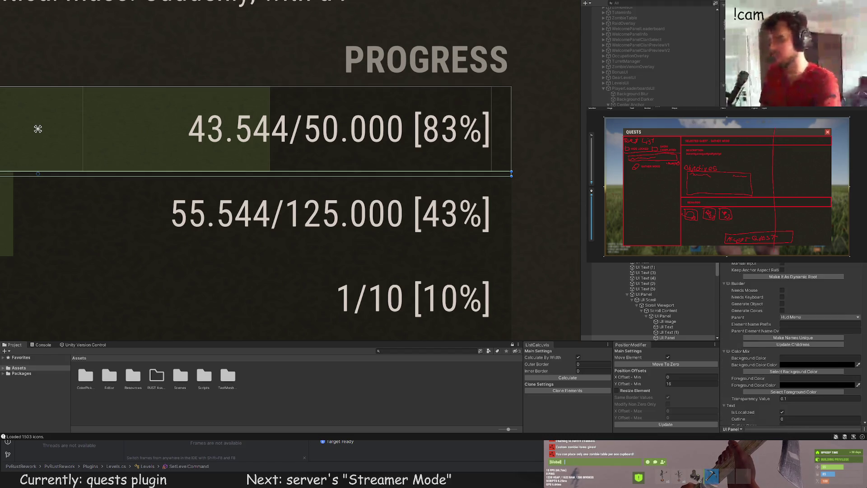
pyautogui.scroll(-2, 806, 343)
# Search assets for 'line' and apply the dotted_line_horizontal sprite to the divider
pyautogui.click(805, 361)
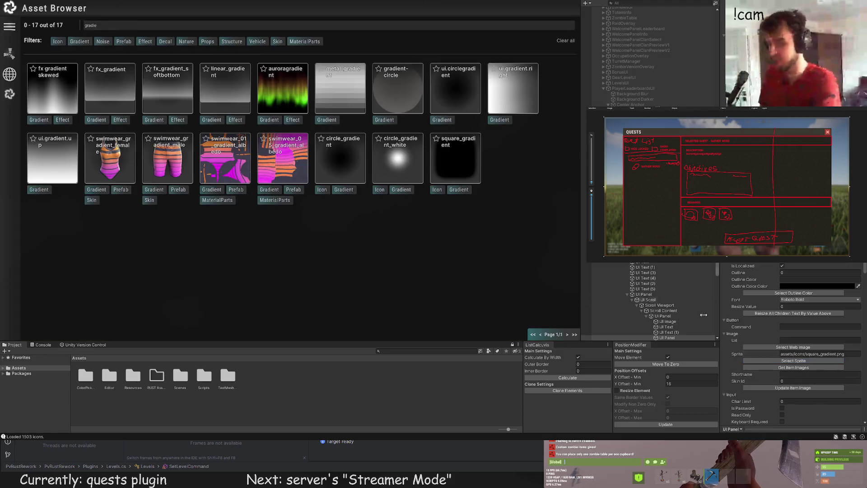
pyautogui.click(88, 25)
pyautogui.write('line')
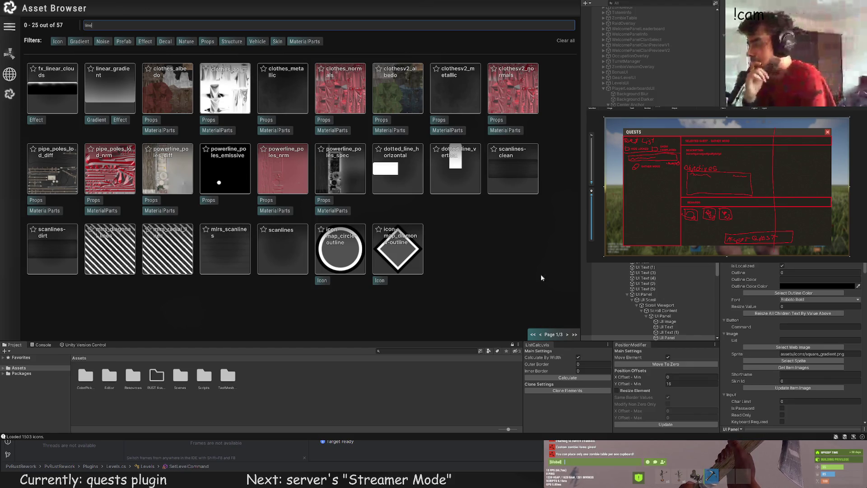
pyautogui.click(567, 334)
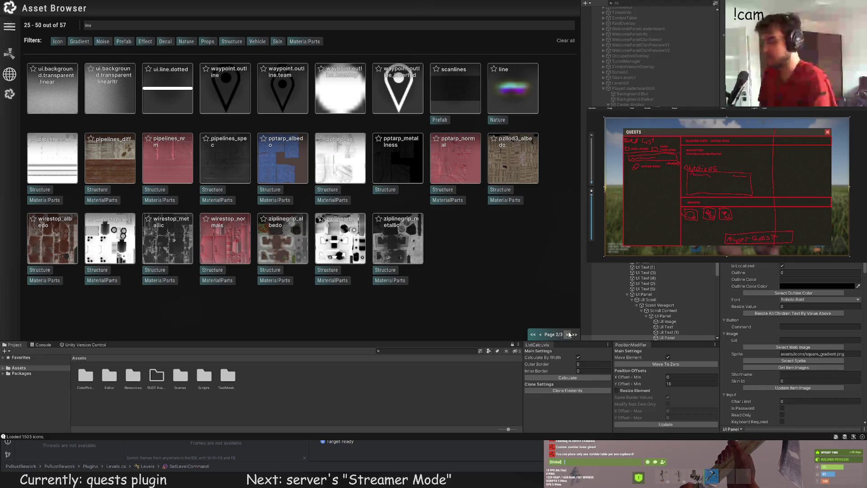
pyautogui.click(568, 334)
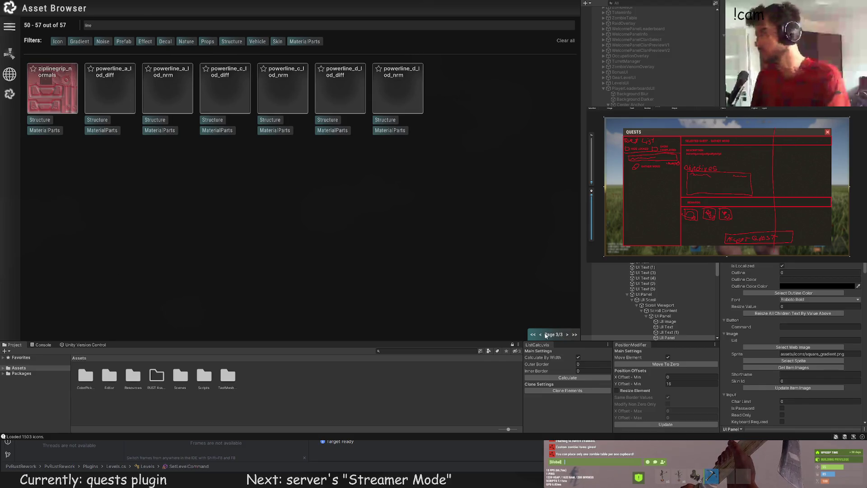
pyautogui.click(539, 334)
pyautogui.click(537, 334)
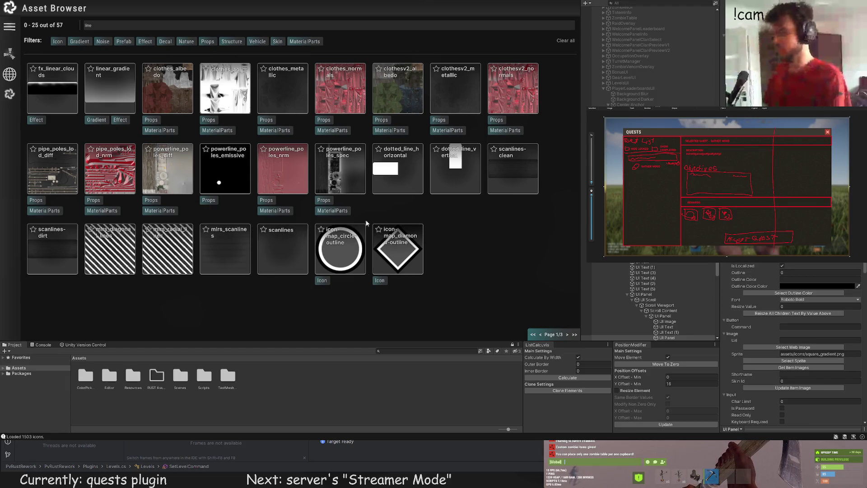
pyautogui.click(394, 174)
pyautogui.scroll(-3, 426, 252)
pyautogui.scroll(5, 795, 343)
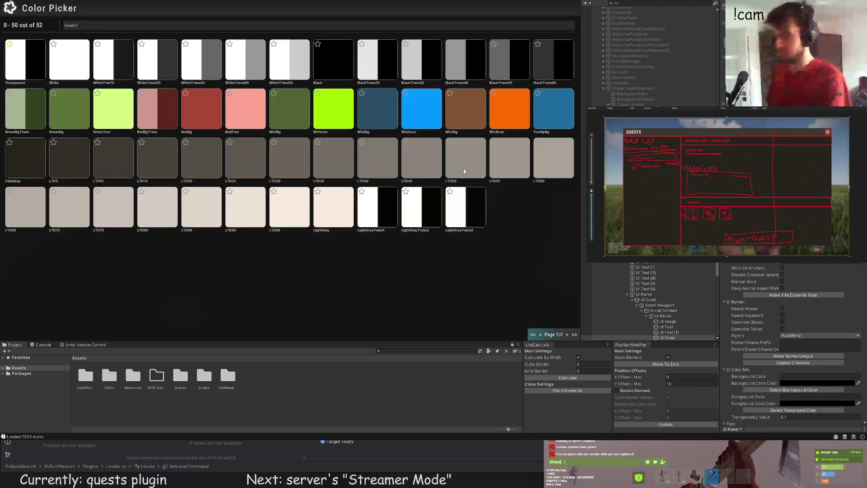
pyautogui.click(116, 167)
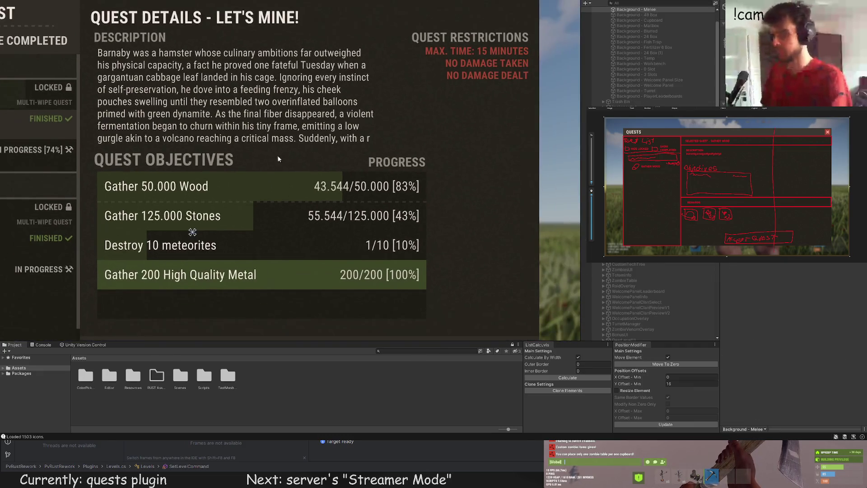
pyautogui.scroll(-2, 219, 166)
pyautogui.click(247, 157)
pyautogui.scroll(5, 508, 167)
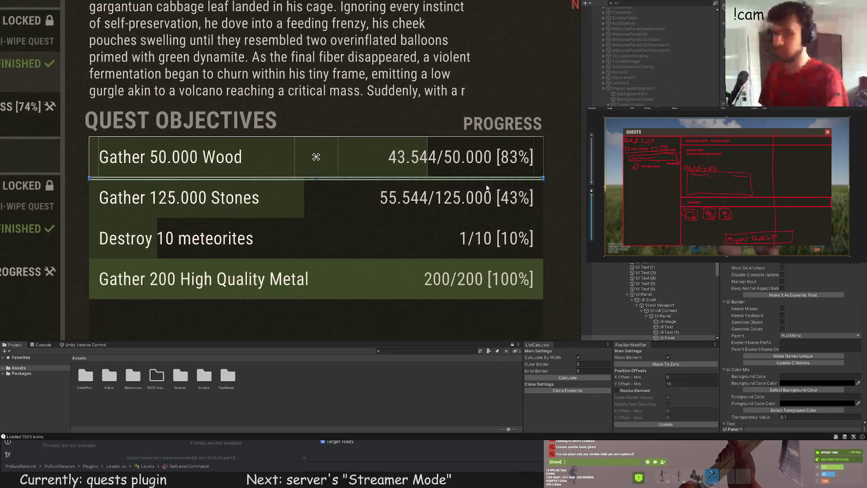
pyautogui.moveTo(520, 217); pyautogui.dragTo(468, 212)
pyautogui.scroll(2, 451, 212)
pyautogui.moveTo(86, 208); pyautogui.dragTo(291, 211)
pyautogui.scroll(2, 248, 208)
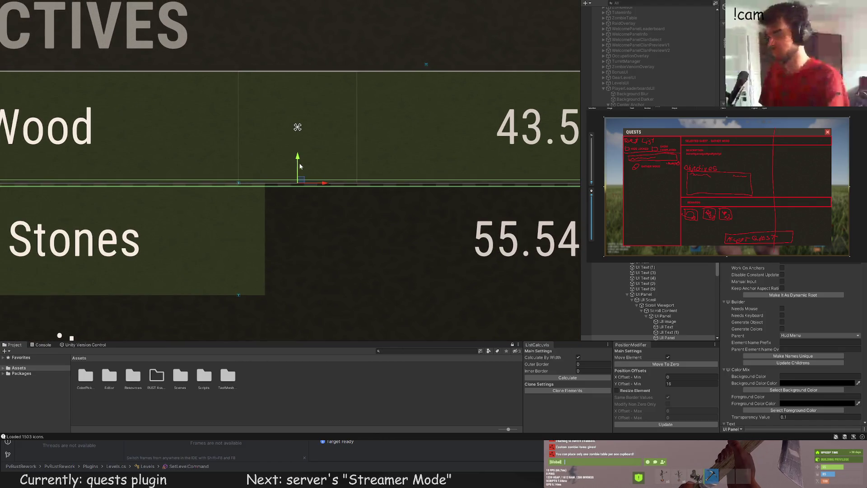
pyautogui.scroll(-5, 669, 298)
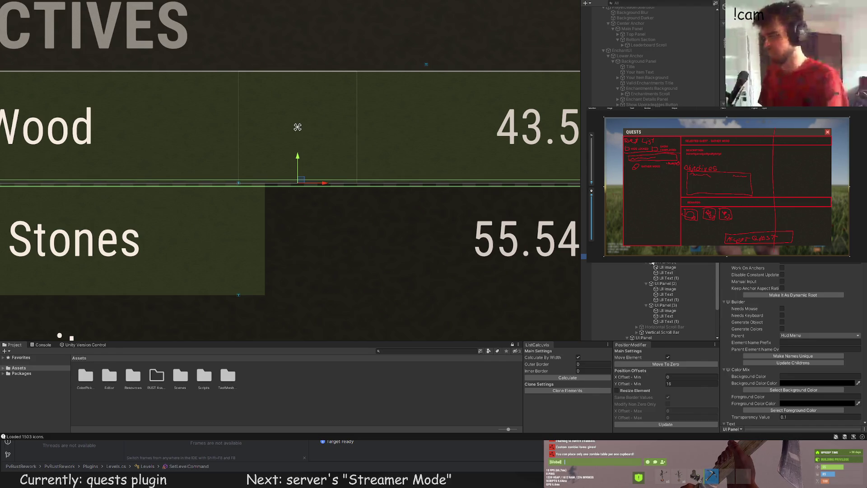
pyautogui.moveTo(653, 262)
pyautogui.mouseDown()
pyautogui.moveTo(654, 329)
pyautogui.moveTo(653, 267)
pyautogui.moveTo(652, 284)
pyautogui.mouseUp()
pyautogui.click(418, 251)
pyautogui.scroll(-5, 395, 254)
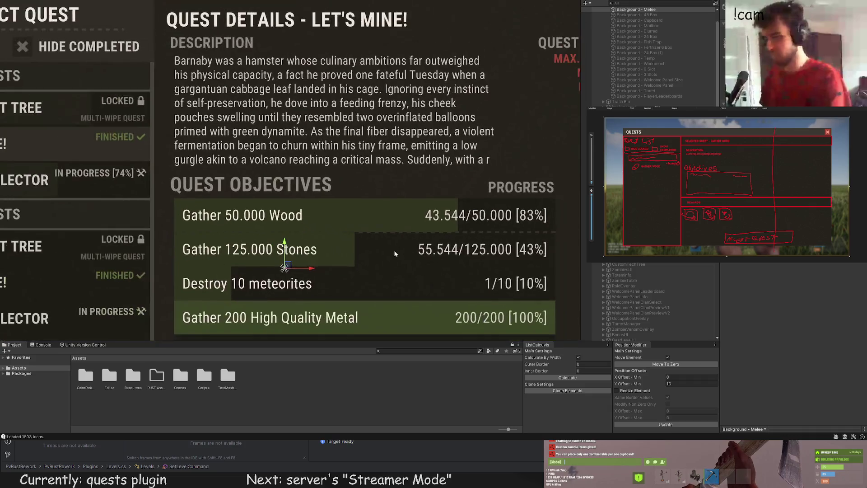
pyautogui.click(394, 254)
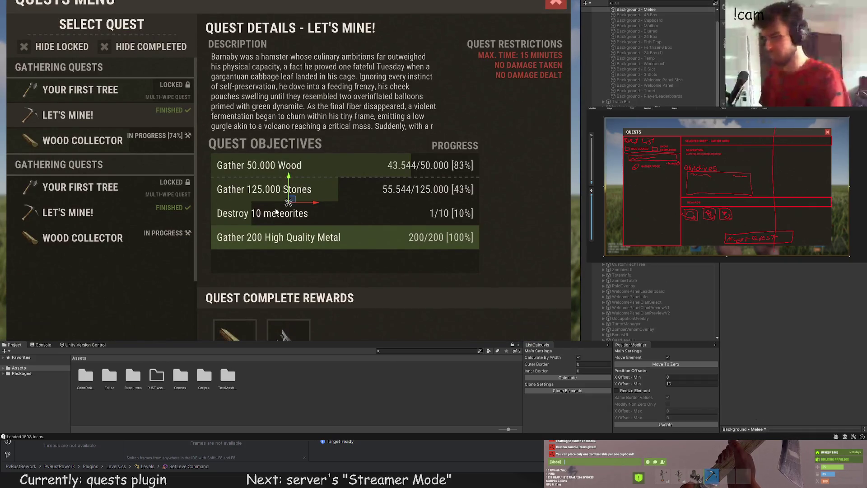
pyautogui.click(277, 218)
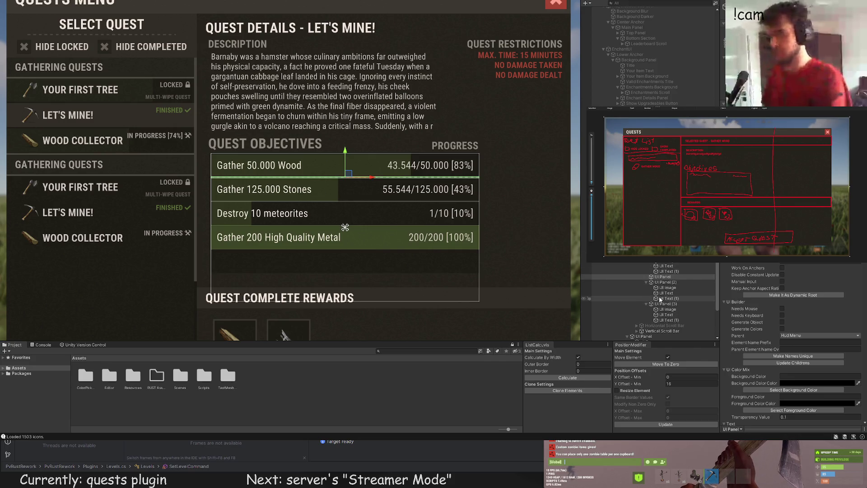
# Duplicate the Wood divider and place copies under the Stones and meteorites rows
pyautogui.click(663, 282)
pyautogui.hotkey('ctrl', 'd')
pyautogui.scroll(5, 345, 190)
pyautogui.moveTo(343, 146); pyautogui.dragTo(341, 189)
pyautogui.scroll(-5, 389, 179)
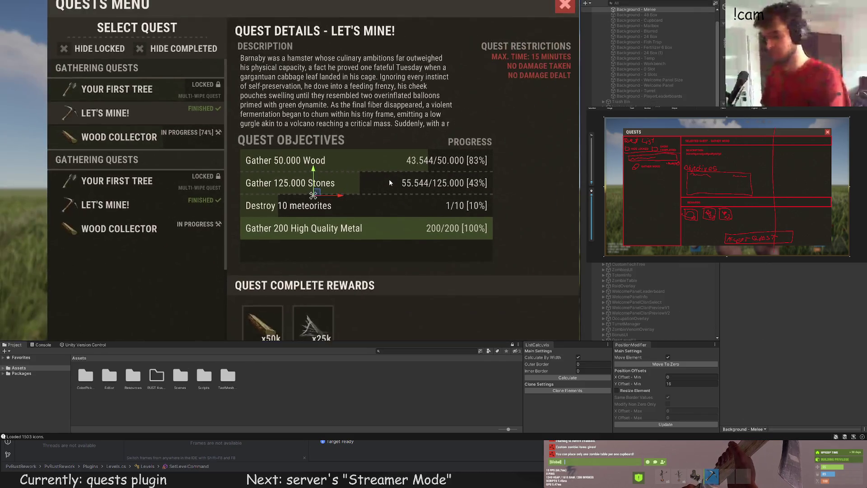
pyautogui.scroll(5, 387, 202)
pyautogui.scroll(-5, 655, 305)
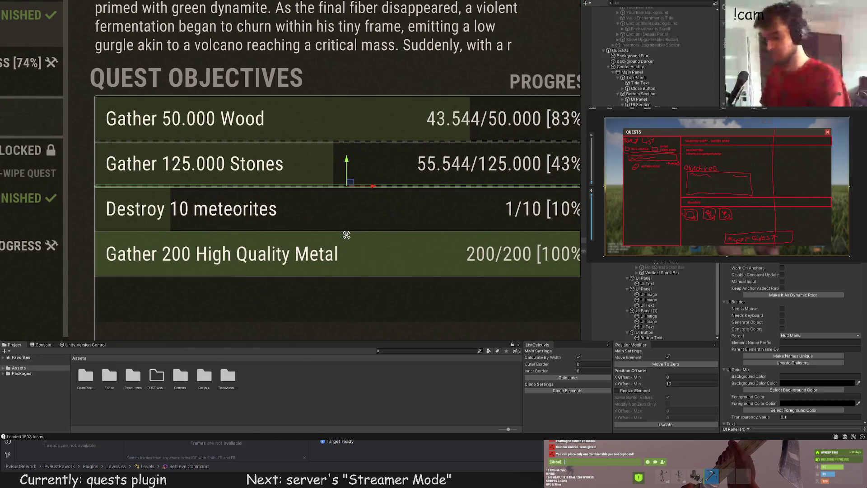
pyautogui.hotkey('ctrl', 'd')
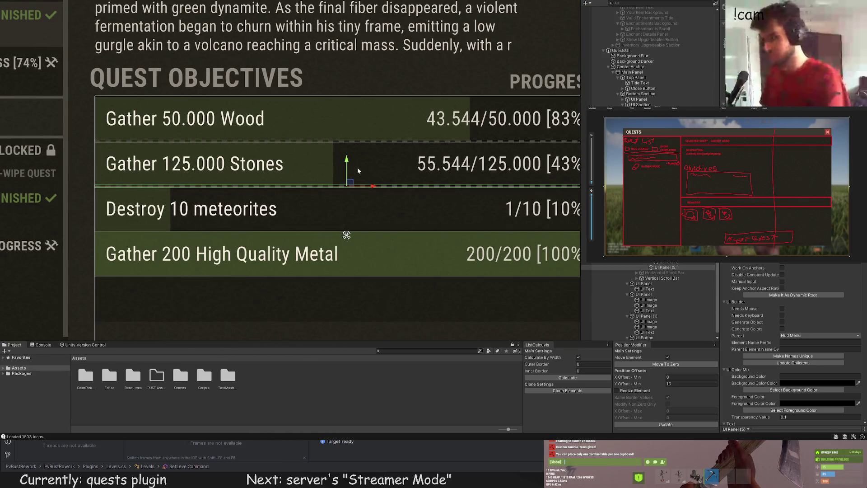
pyautogui.moveTo(351, 179); pyautogui.dragTo(344, 251)
# Make another divider copy and check the dividers under High Quality Metal and Wood
pyautogui.hotkey('ctrl', 'd')
pyautogui.click(322, 237)
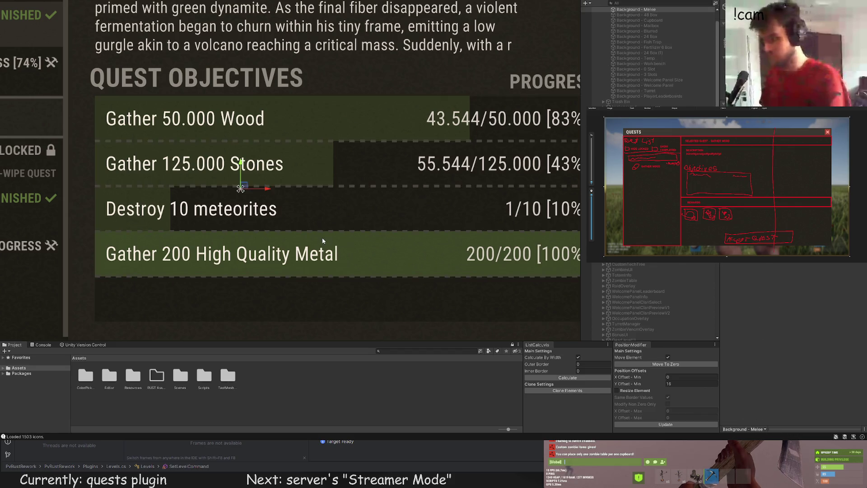
pyautogui.scroll(-5, 333, 217)
pyautogui.click(372, 220)
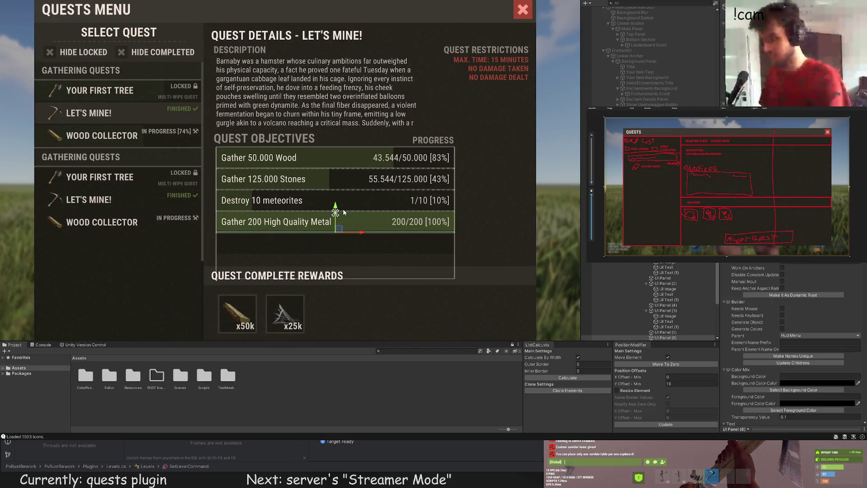
pyautogui.scroll(3, 342, 209)
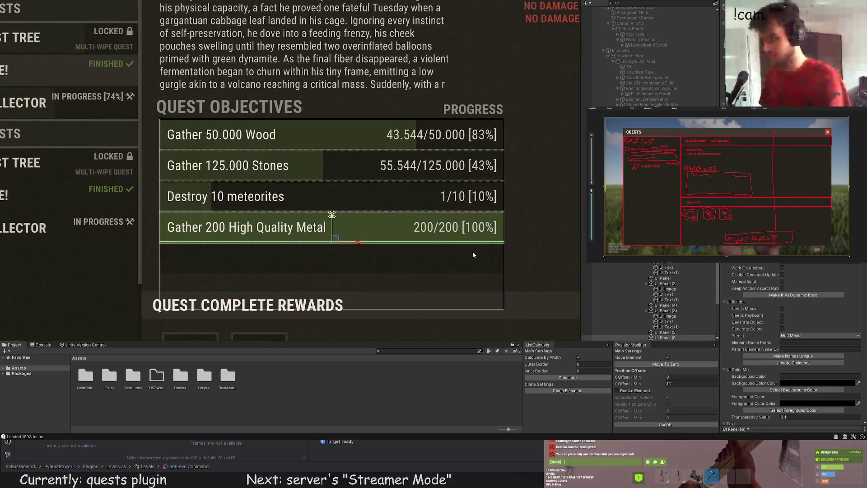
pyautogui.click(662, 277)
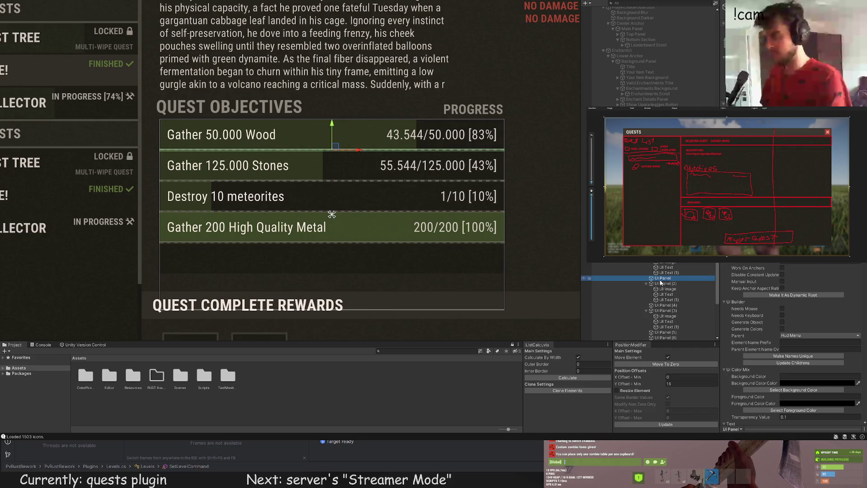
pyautogui.scroll(2, 361, 171)
pyautogui.moveTo(374, 181); pyautogui.dragTo(404, 222)
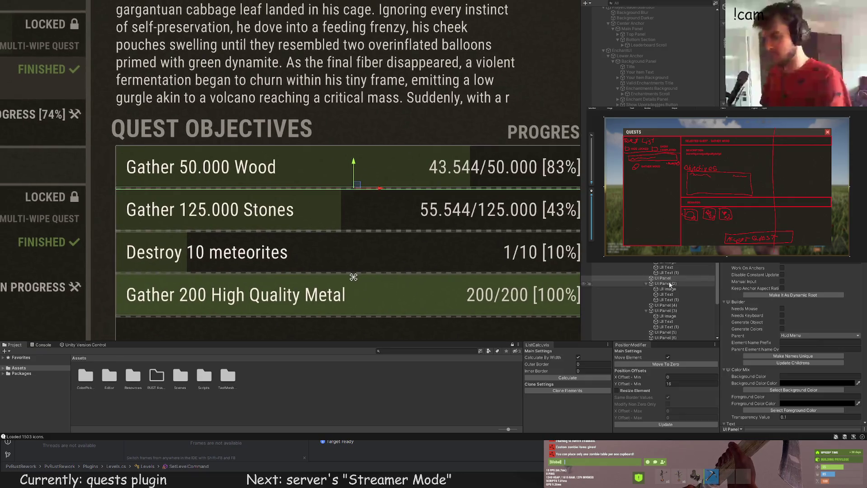
# Delete the extra divider copy and frame the whole Quests Menu in view
pyautogui.click(664, 256)
pyautogui.click(660, 278)
pyautogui.scroll(-5, 654, 293)
pyautogui.click(664, 297)
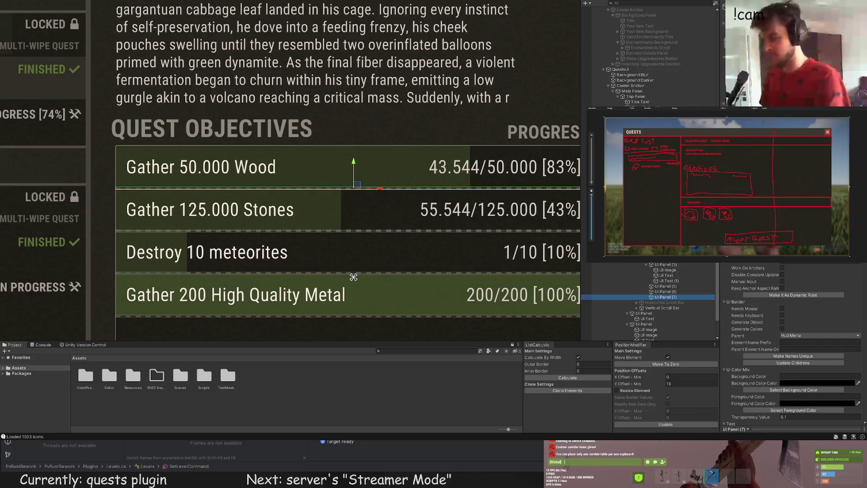
pyautogui.press('Delete')
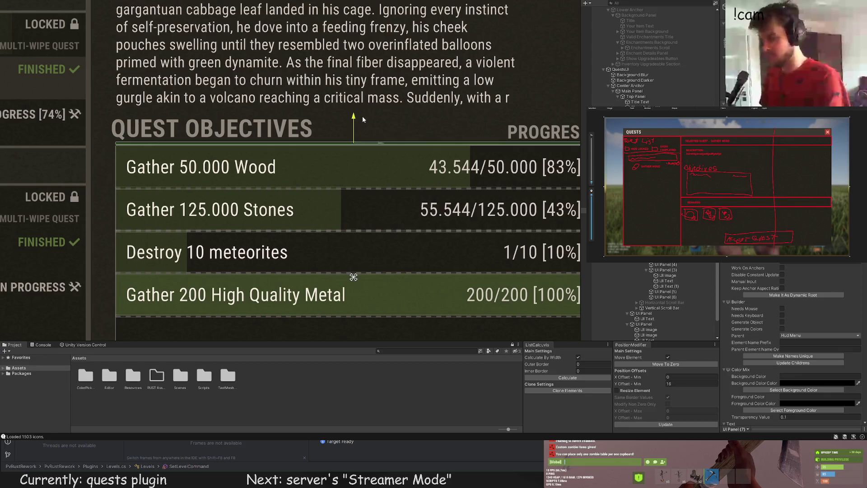
pyautogui.click(384, 115)
pyautogui.press('f')
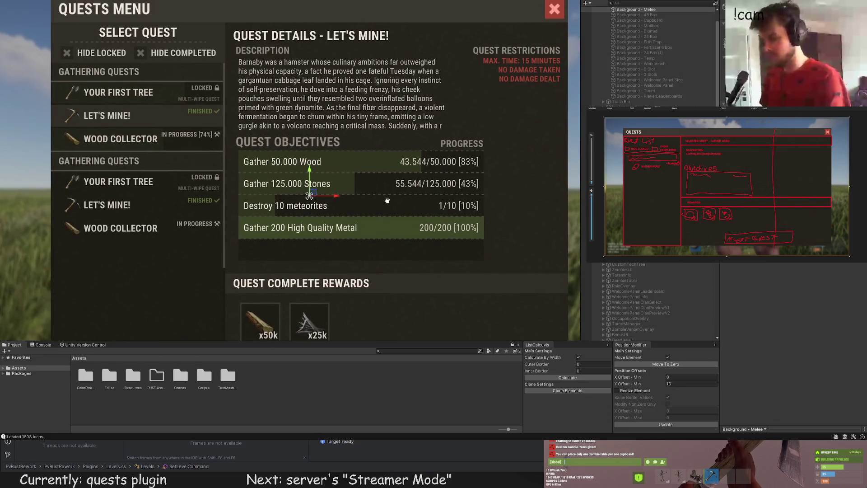
pyautogui.click(381, 161)
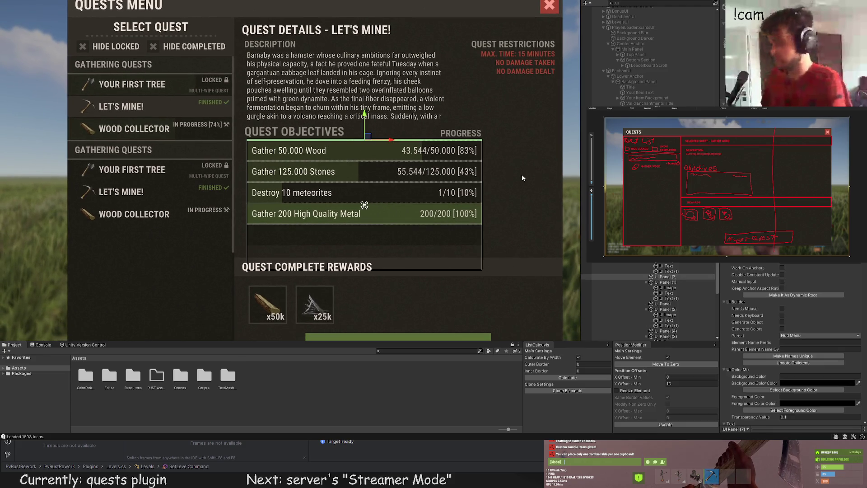
pyautogui.scroll(-4, 583, 248)
pyautogui.keyDown('ctrl'); pyautogui.click(666, 270); pyautogui.keyUp('ctrl')
pyautogui.keyDown('ctrl'); pyautogui.click(665, 296); pyautogui.keyUp('ctrl')
pyautogui.keyDown('ctrl'); pyautogui.click(666, 302); pyautogui.keyUp('ctrl')
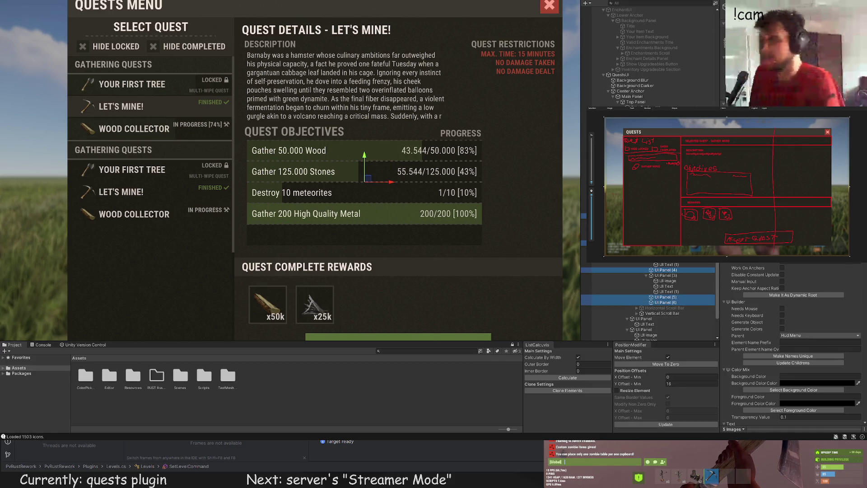
pyautogui.click(364, 205)
pyautogui.click(364, 205)
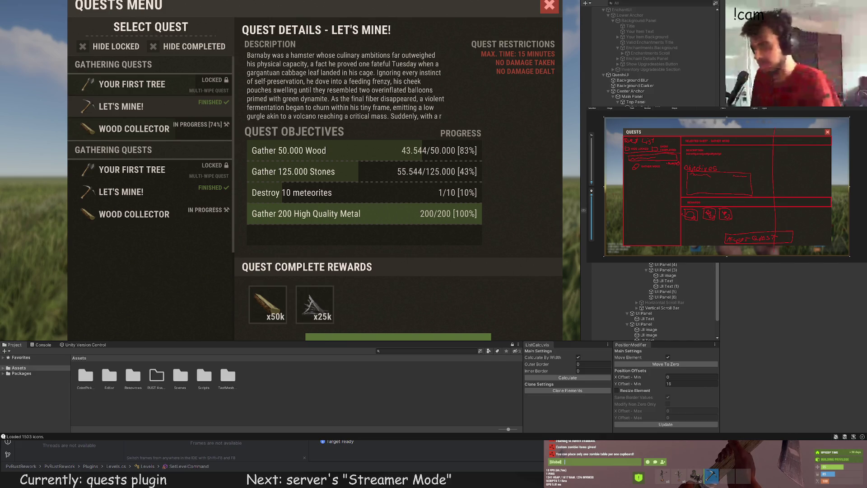
pyautogui.click(364, 204)
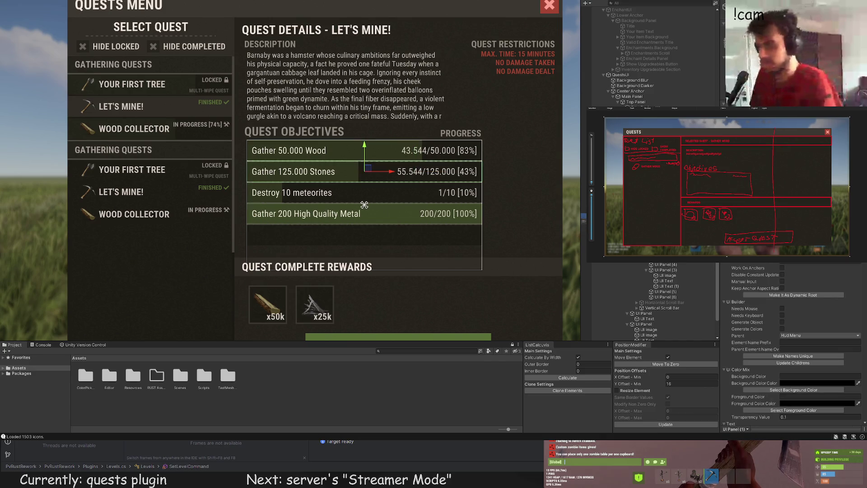
pyautogui.click(583, 265)
pyautogui.keyDown('ctrl'); pyautogui.click(584, 291); pyautogui.keyUp('ctrl')
pyautogui.keyDown('ctrl'); pyautogui.click(584, 296); pyautogui.keyUp('ctrl')
pyautogui.hotkey('alt', 'Tab')
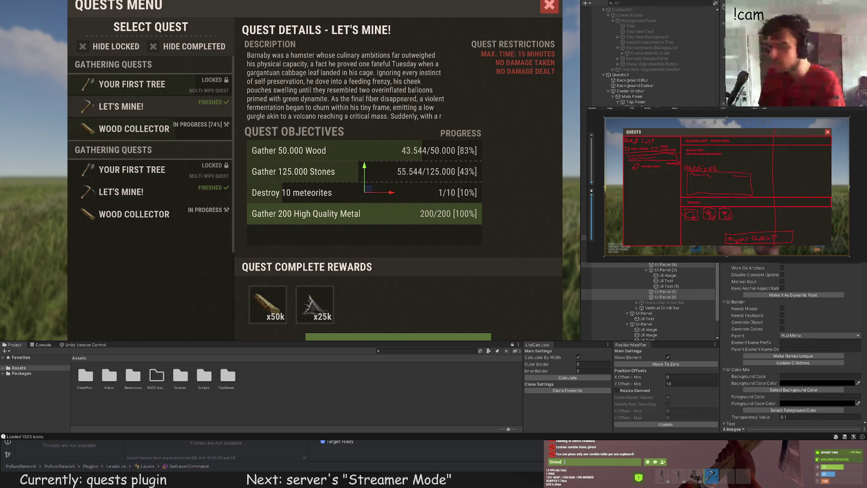
pyautogui.click(550, 186)
pyautogui.scroll(-5, 516, 213)
pyautogui.moveTo(469, 183); pyautogui.dragTo(462, 184)
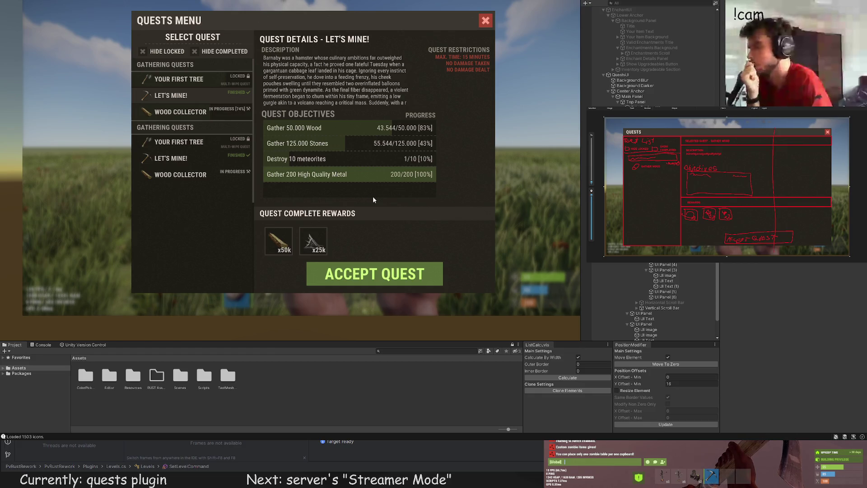
# Clear the dotted-line sprite path in a divider panel's Image component
pyautogui.click(399, 220)
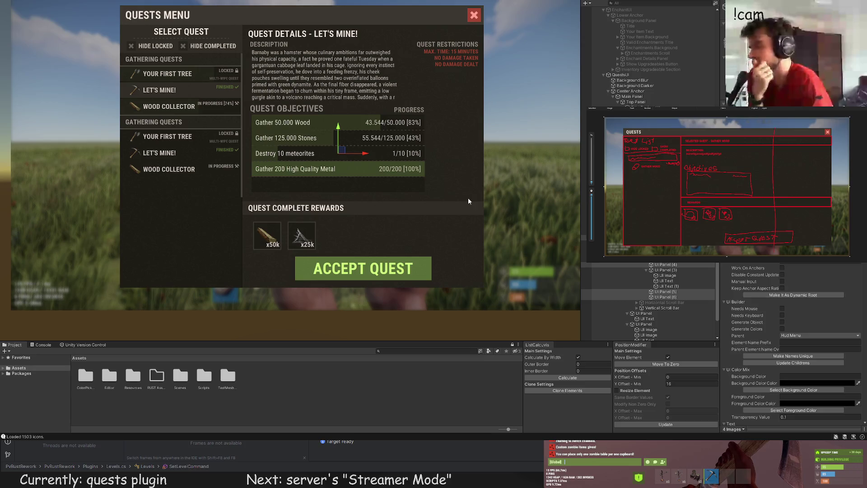
pyautogui.scroll(-5, 786, 296)
pyautogui.click(815, 299)
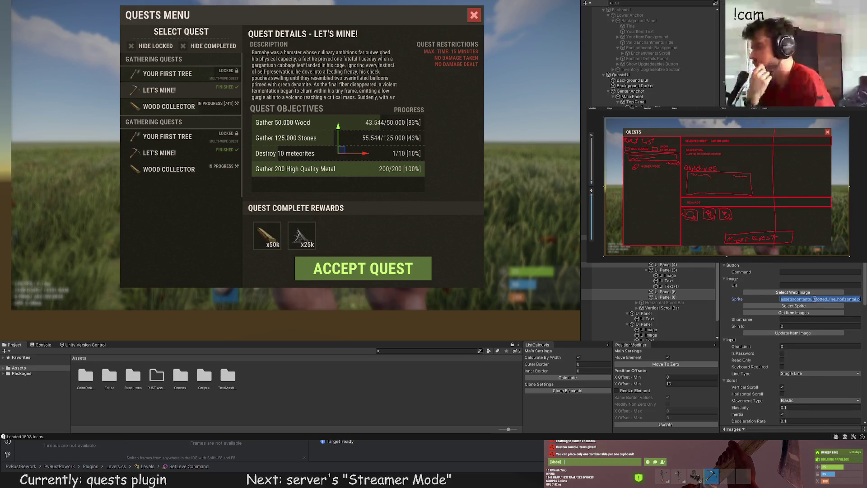
pyautogui.hotkey('ctrl', 'a')
pyautogui.press('BackSpace')
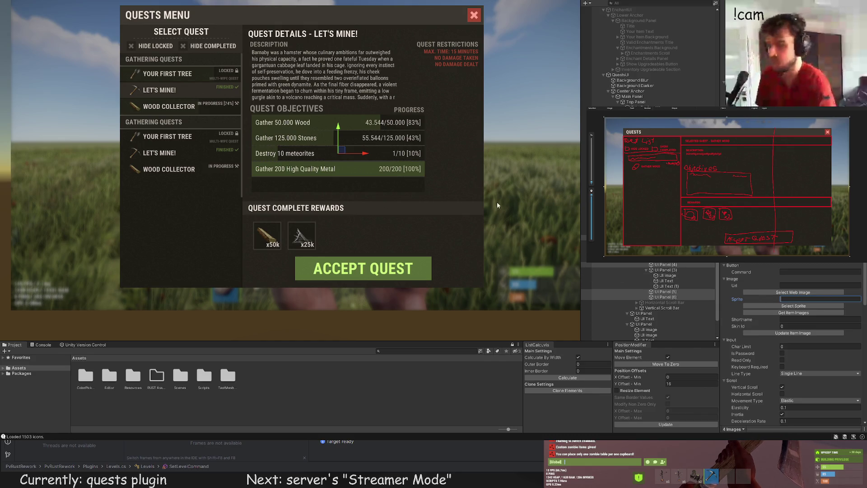
pyautogui.moveTo(461, 161); pyautogui.dragTo(457, 173)
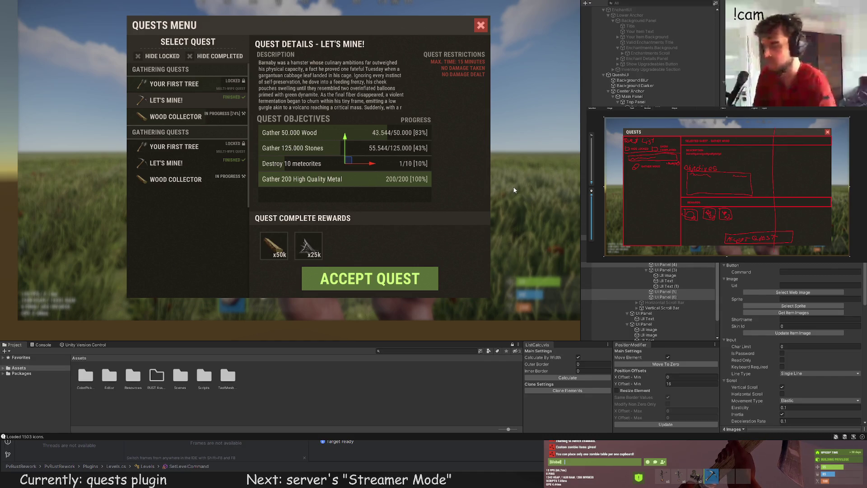
pyautogui.moveTo(486, 194); pyautogui.dragTo(437, 203)
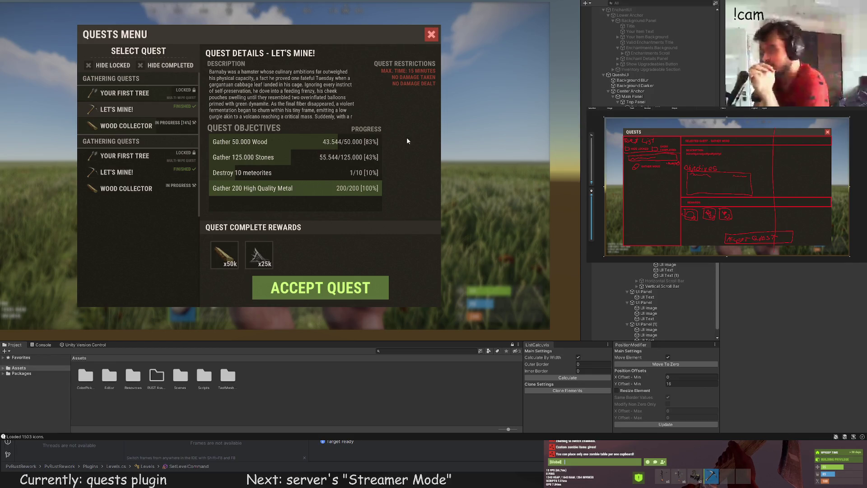
# Inspect the DESCRIPTION, SELECT QUEST and GATHERING QUESTS header panels in the Scene view
pyautogui.scroll(3, 419, 137)
pyautogui.moveTo(381, 144)
pyautogui.mouseDown()
pyautogui.moveTo(444, 147)
pyautogui.moveTo(480, 123)
pyautogui.mouseUp()
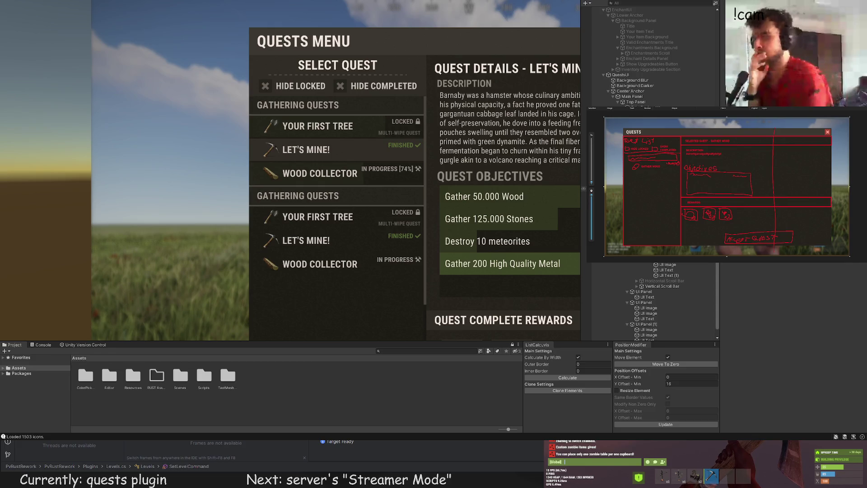
pyautogui.click(465, 83)
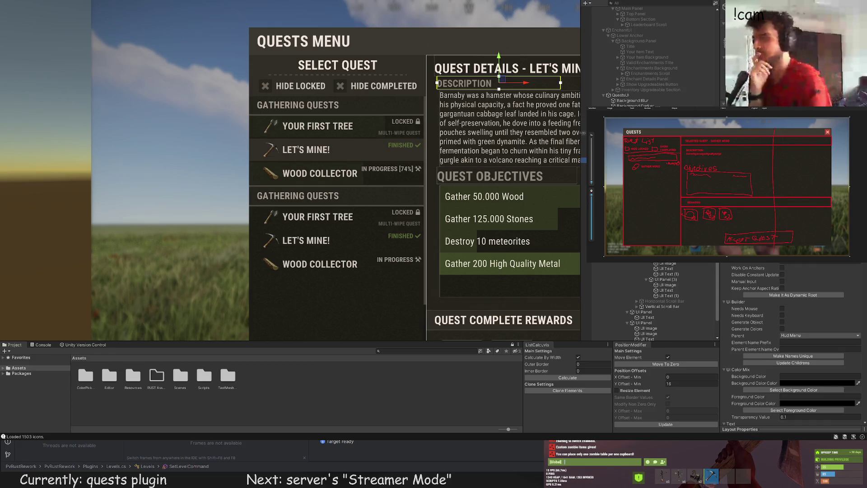
pyautogui.scroll(2, 650, 180)
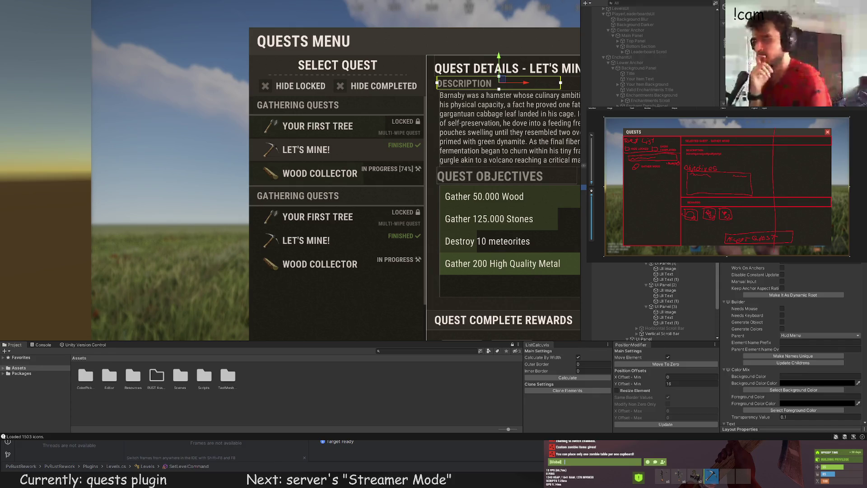
pyautogui.click(352, 73)
pyautogui.scroll(2, 357, 136)
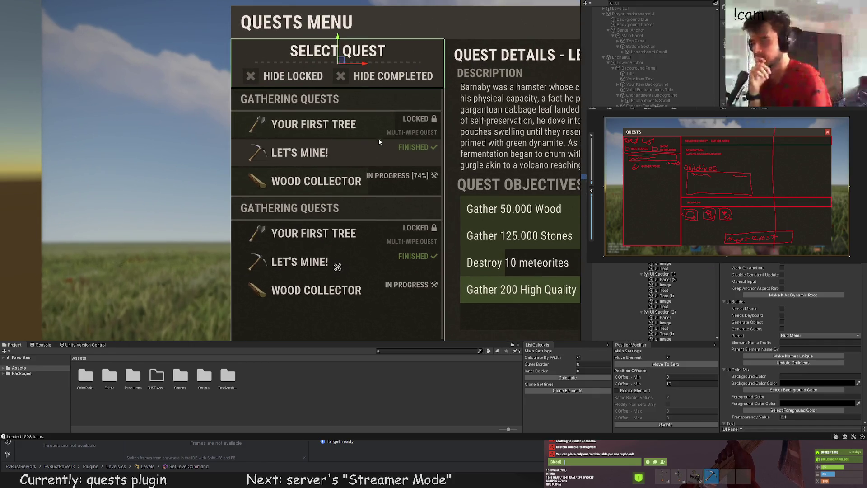
pyautogui.click(338, 267)
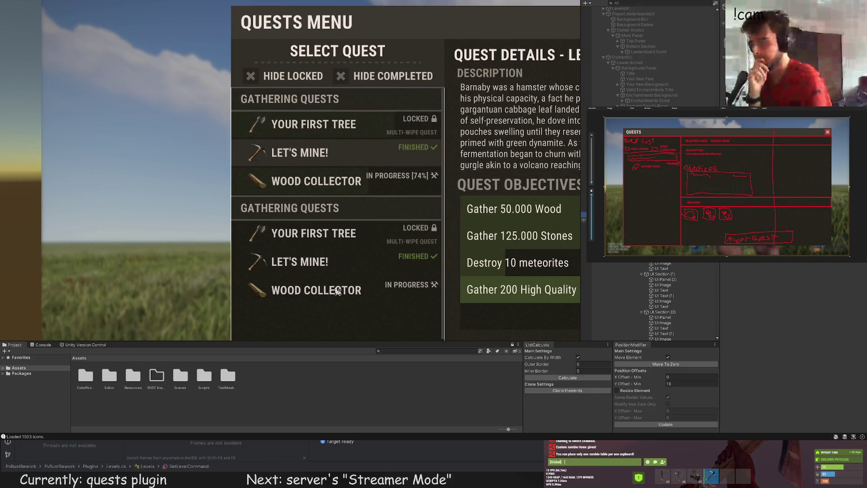
pyautogui.click(312, 100)
pyautogui.scroll(3, 312, 109)
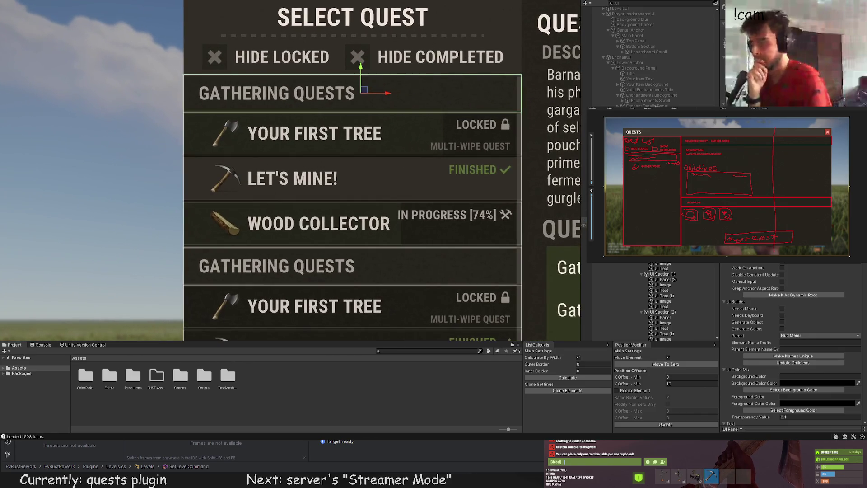
pyautogui.scroll(3, 388, 144)
# Move the WOOD COLLECTOR row up, then the second GATHERING QUESTS header beneath it
pyautogui.click(662, 273)
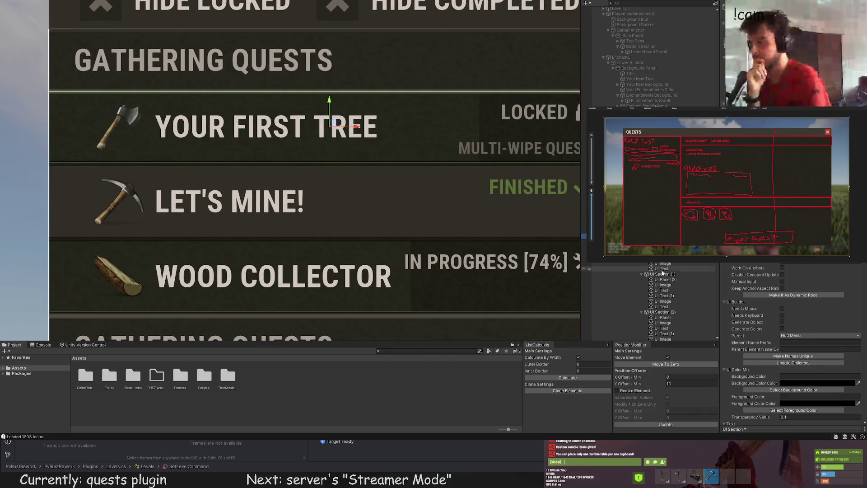
pyautogui.click(662, 274)
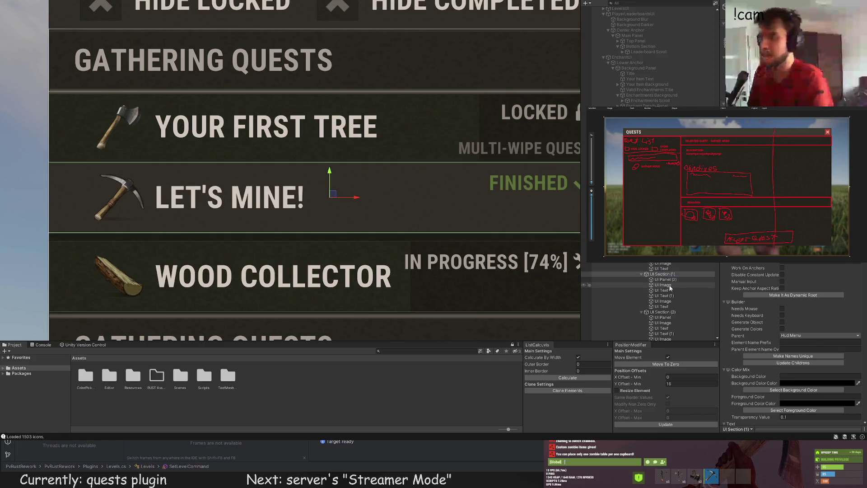
pyautogui.click(663, 311)
pyautogui.moveTo(330, 257); pyautogui.dragTo(322, 187)
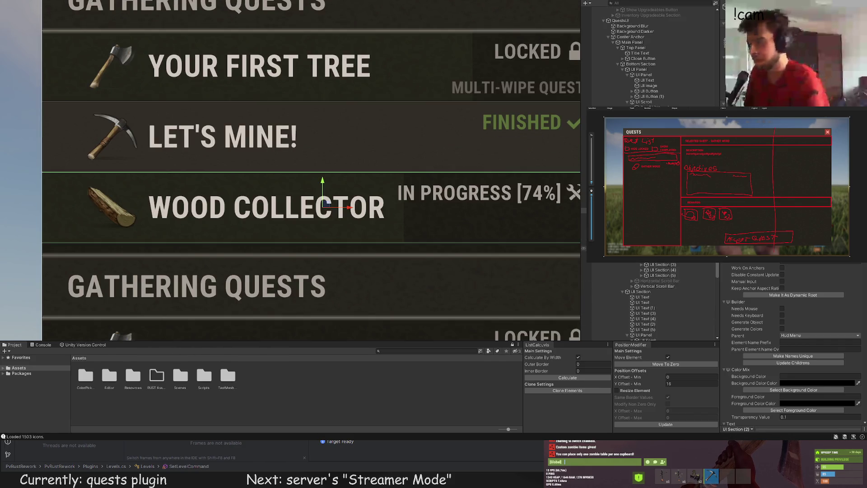
pyautogui.click(379, 248)
pyautogui.moveTo(336, 268); pyautogui.dragTo(346, 177)
# Put YOUR FIRST TREE under the second header, and duplicate it to add a WOOD COLLECTOR row
pyautogui.scroll(-3, 377, 262)
pyautogui.click(316, 251)
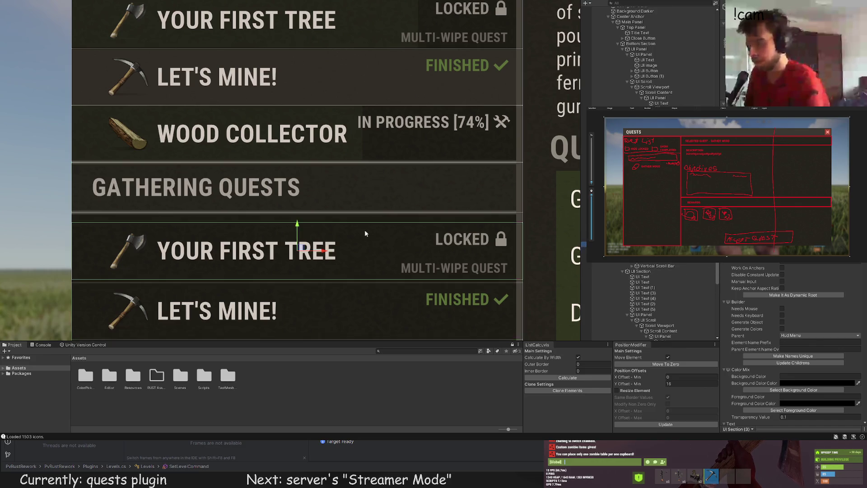
pyautogui.scroll(2, 292, 231)
pyautogui.moveTo(291, 233); pyautogui.dragTo(292, 220)
pyautogui.hotkey('ctrl', 'd')
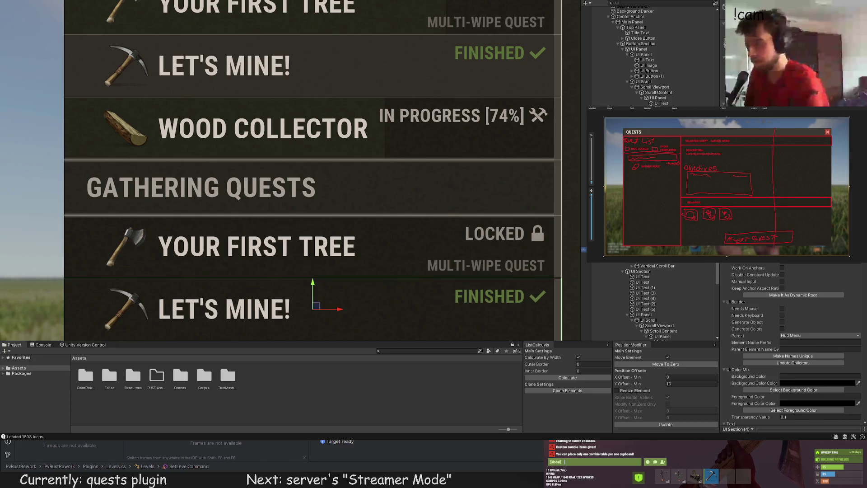
pyautogui.hotkey('ctrl', 'd')
pyautogui.moveTo(291, 254); pyautogui.dragTo(291, 235)
pyautogui.scroll(-2, 308, 203)
pyautogui.scroll(-4, 319, 197)
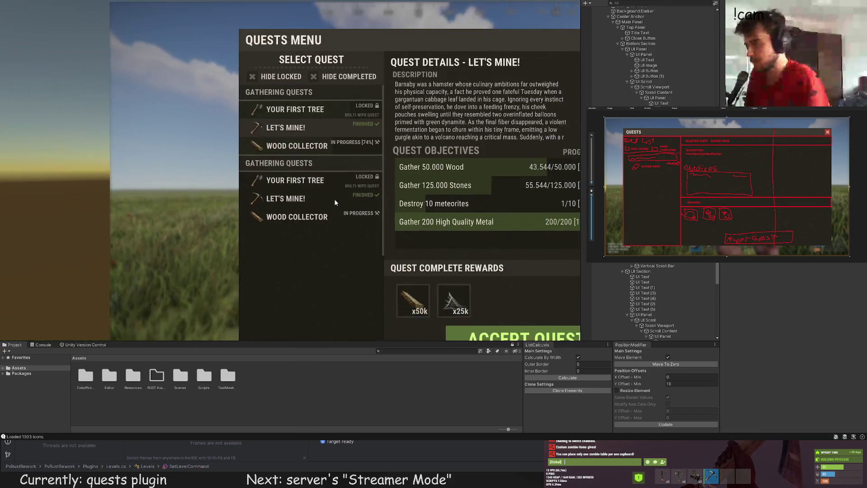
pyautogui.moveTo(160, 188); pyautogui.dragTo(68, 168)
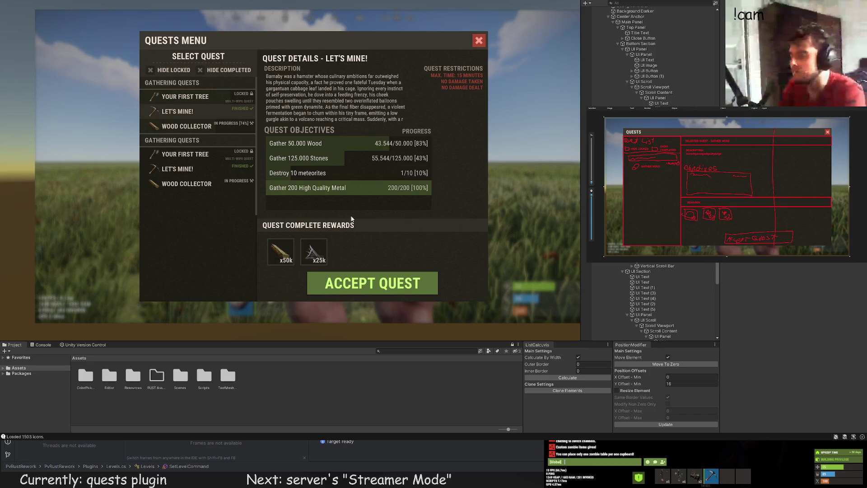
pyautogui.scroll(-3, 583, 232)
pyautogui.scroll(5, 632, 90)
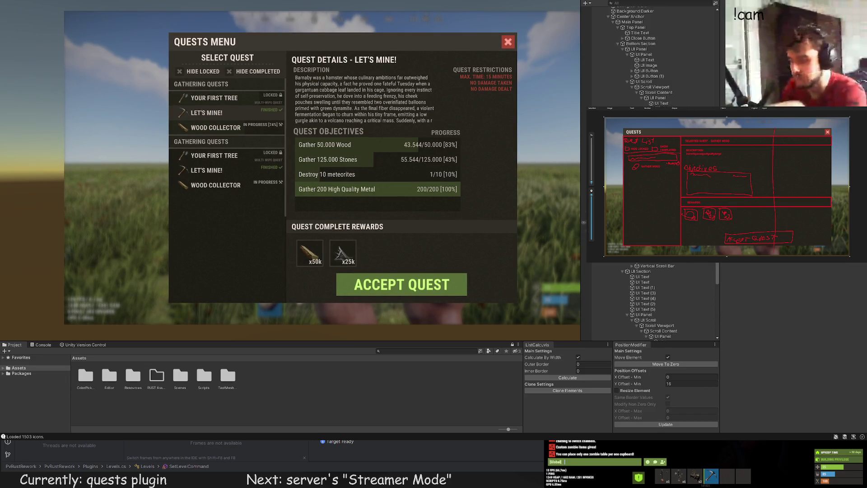
pyautogui.click(621, 82)
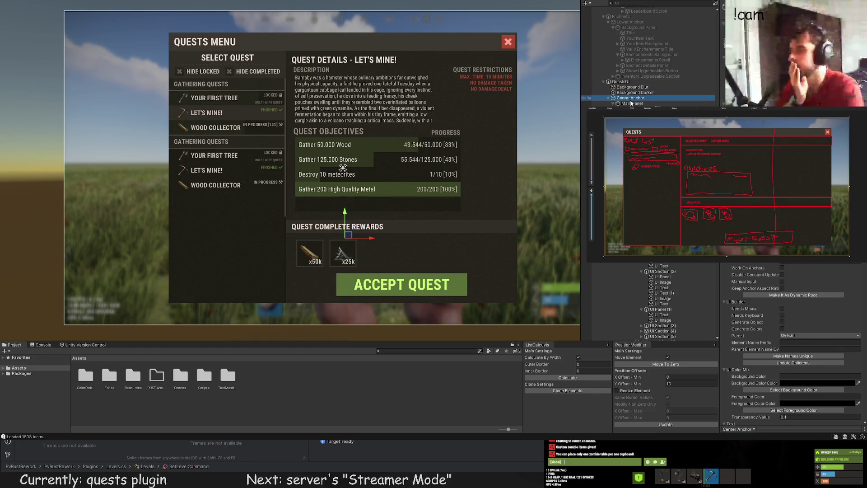
pyautogui.click(632, 108)
pyautogui.press('Down')
pyautogui.press('Down')
pyautogui.press('Down')
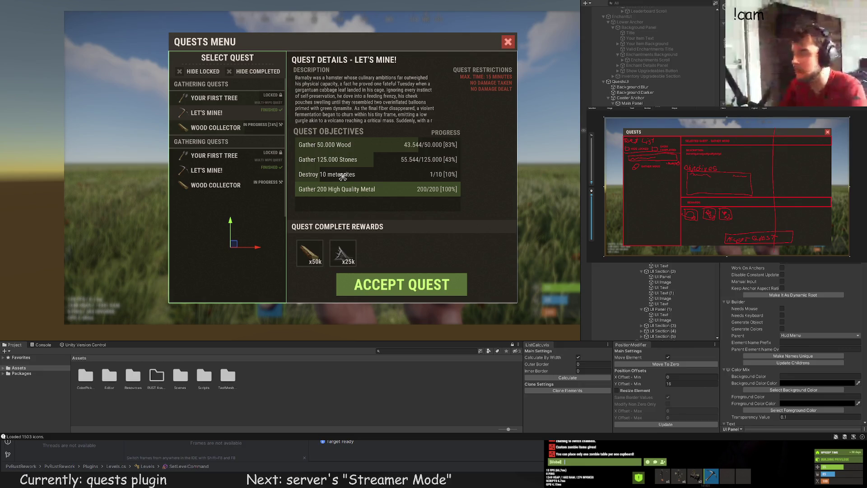
pyautogui.click(227, 177)
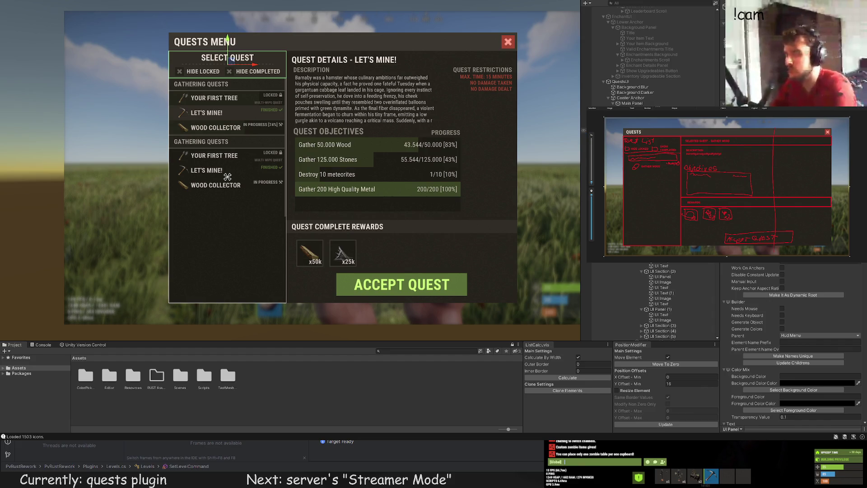
pyautogui.click(227, 60)
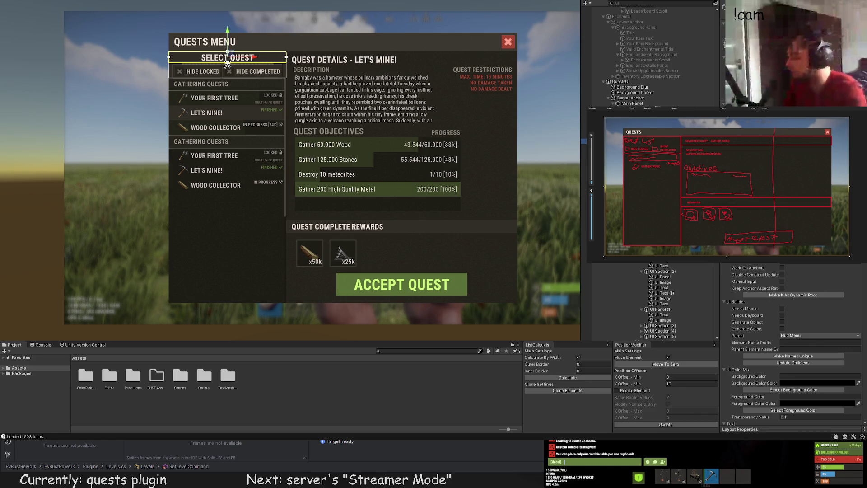
pyautogui.scroll(2, 298, 180)
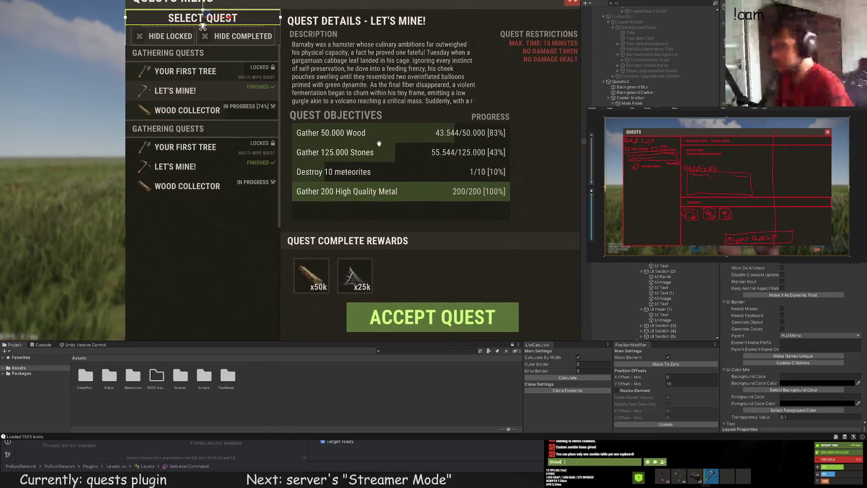
pyautogui.scroll(-4, 667, 271)
pyautogui.click(662, 265)
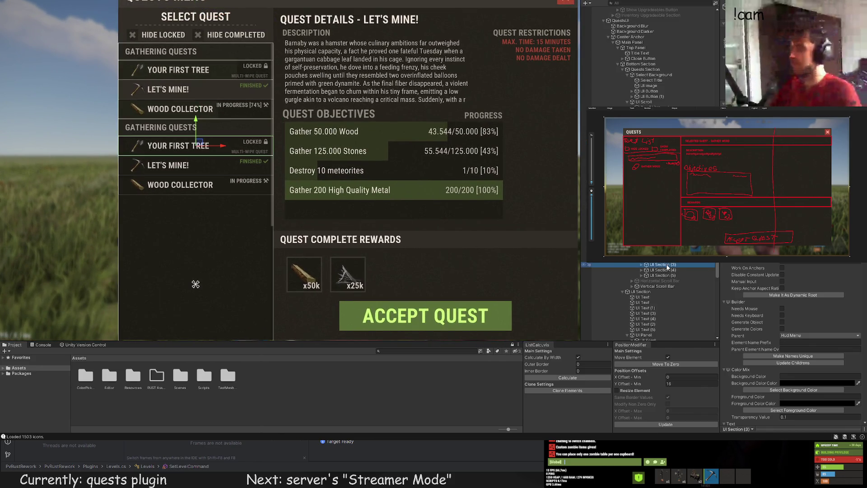
pyautogui.click(195, 192)
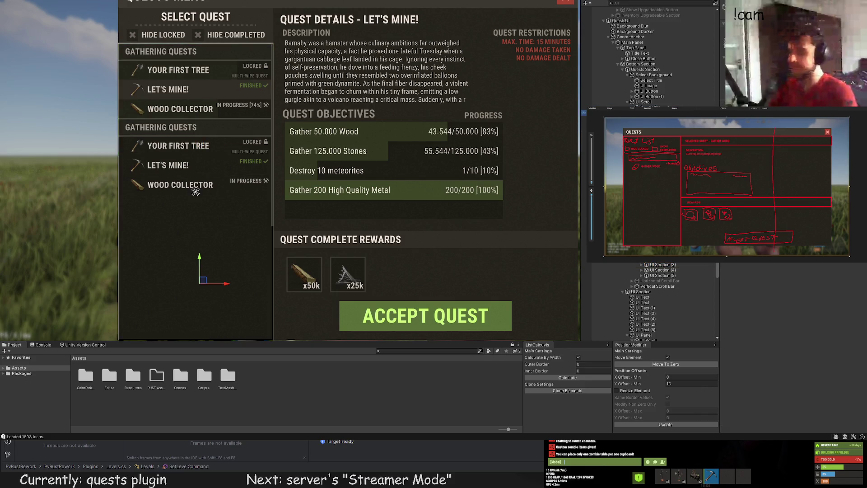
pyautogui.click(195, 51)
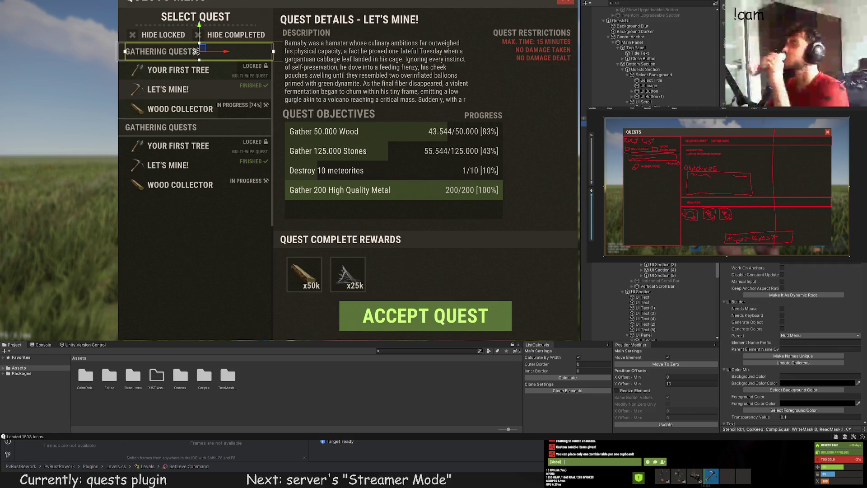
pyautogui.press('f')
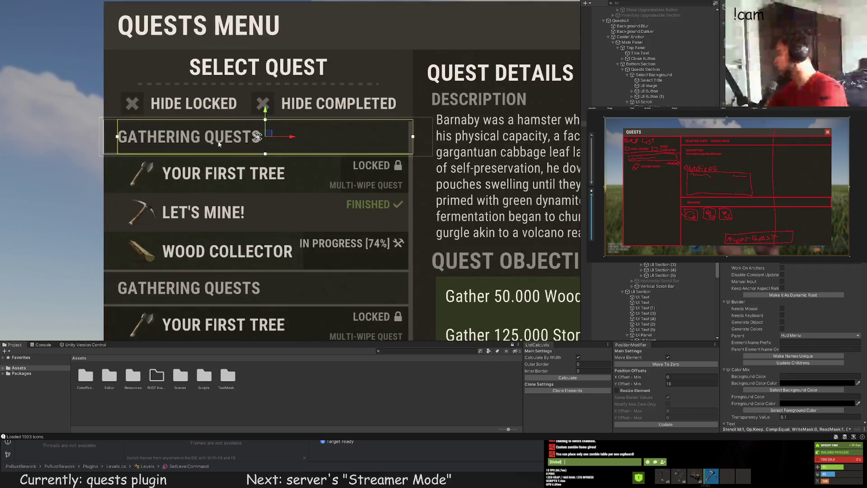
pyautogui.scroll(-2, 597, 284)
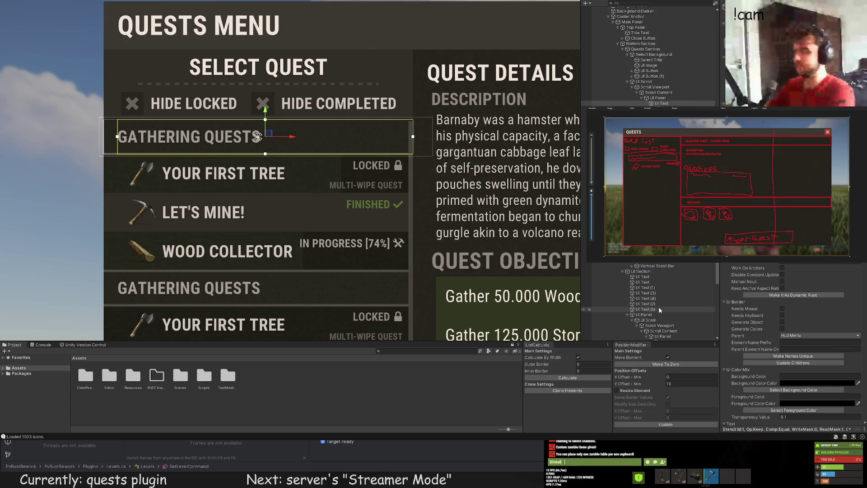
pyautogui.click(666, 102)
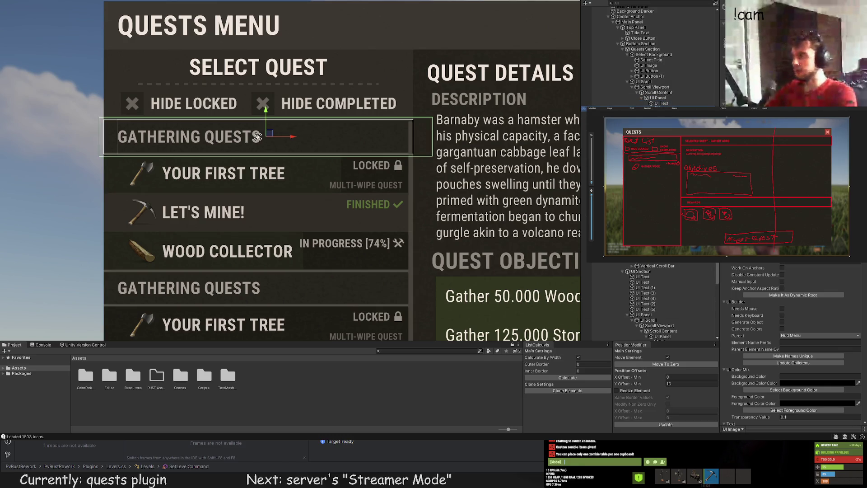
pyautogui.moveTo(221, 166); pyautogui.dragTo(242, 175)
pyautogui.scroll(4, 178, 137)
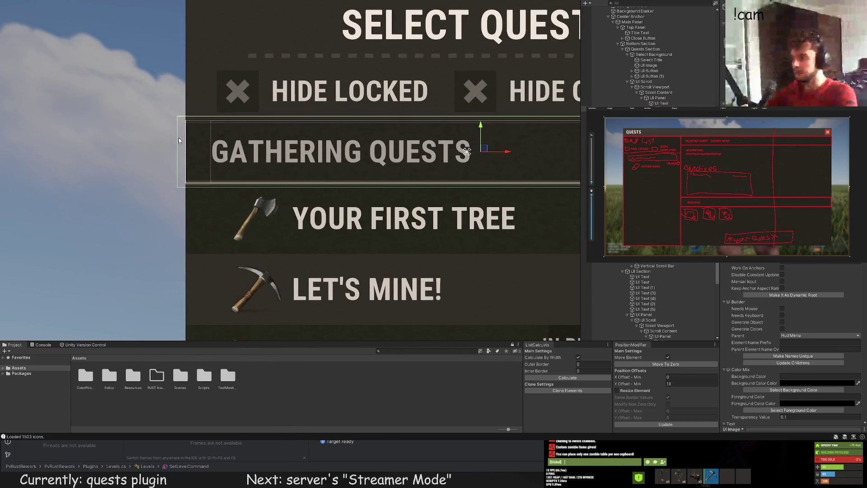
pyautogui.moveTo(179, 140)
pyautogui.mouseDown()
pyautogui.moveTo(165, 140)
pyautogui.moveTo(187, 139)
pyautogui.moveTo(165, 136)
pyautogui.mouseUp()
pyautogui.hscroll(5, 329, 164)
pyautogui.moveTo(417, 133)
pyautogui.mouseDown()
pyautogui.moveTo(374, 133)
pyautogui.moveTo(397, 133)
pyautogui.mouseUp()
pyautogui.scroll(-3, 363, 198)
pyautogui.scroll(-3, 284, 217)
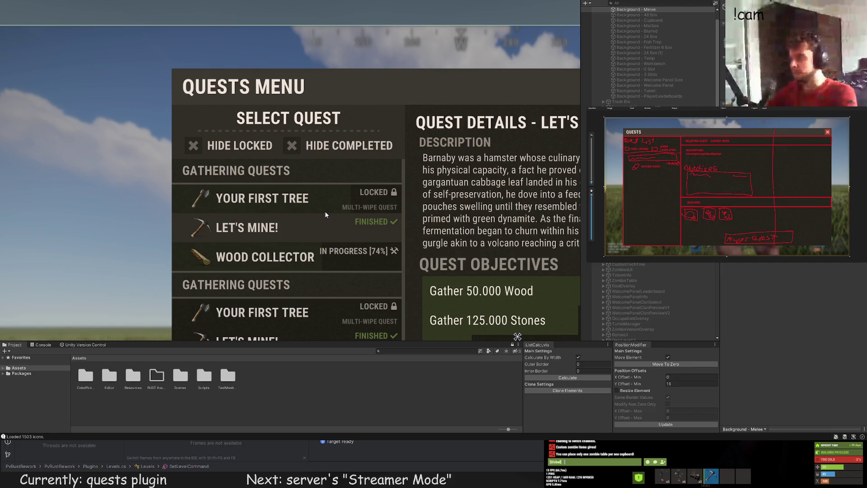
pyautogui.click(303, 195)
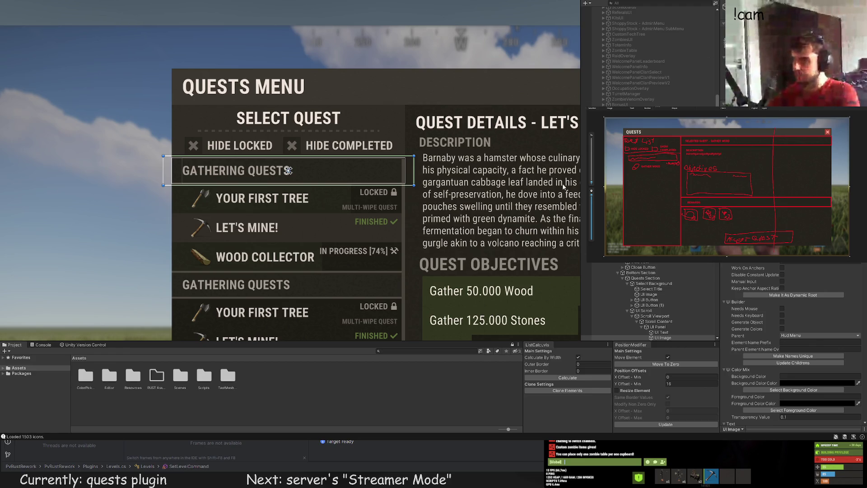
pyautogui.scroll(-3, 653, 289)
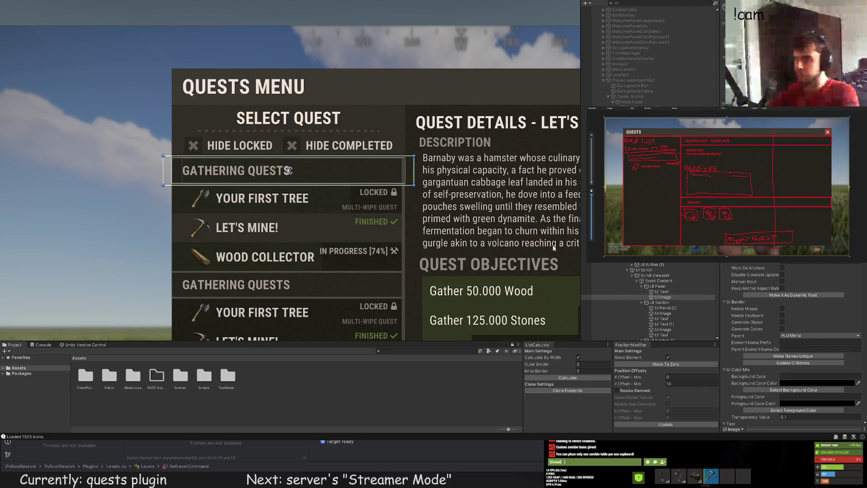
pyautogui.scroll(3, 353, 199)
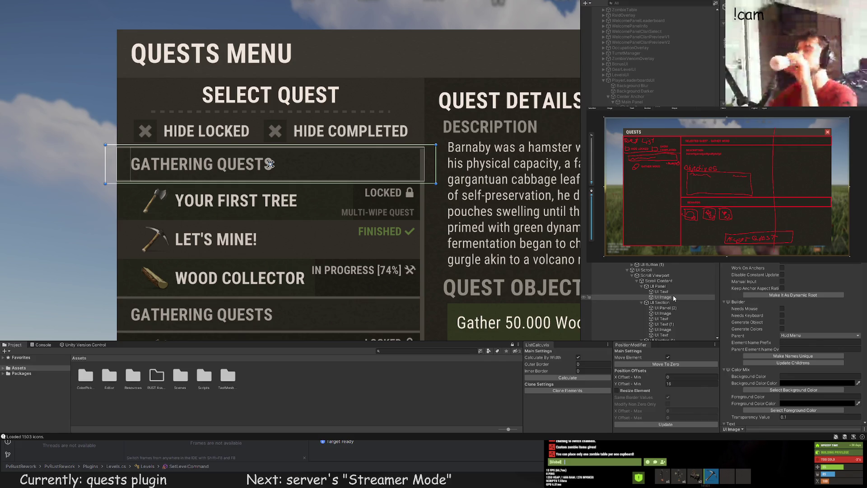
pyautogui.scroll(-5, 660, 279)
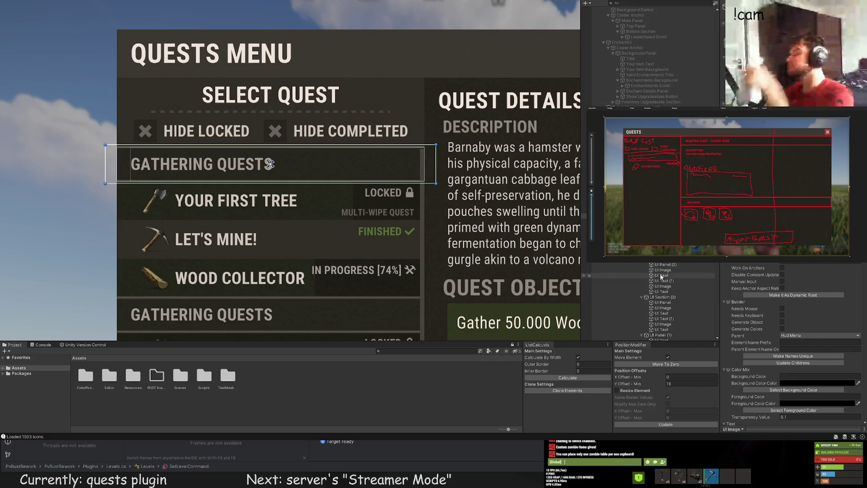
pyautogui.moveTo(342, 199); pyautogui.dragTo(353, 164)
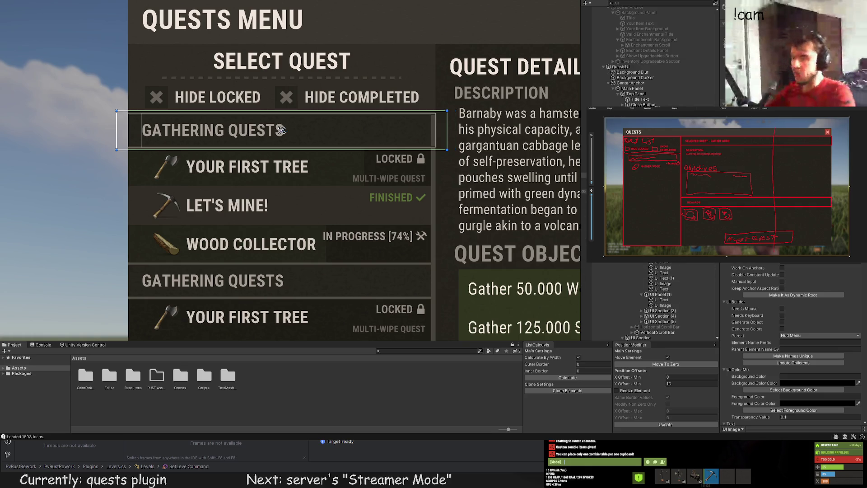
pyautogui.click(281, 130)
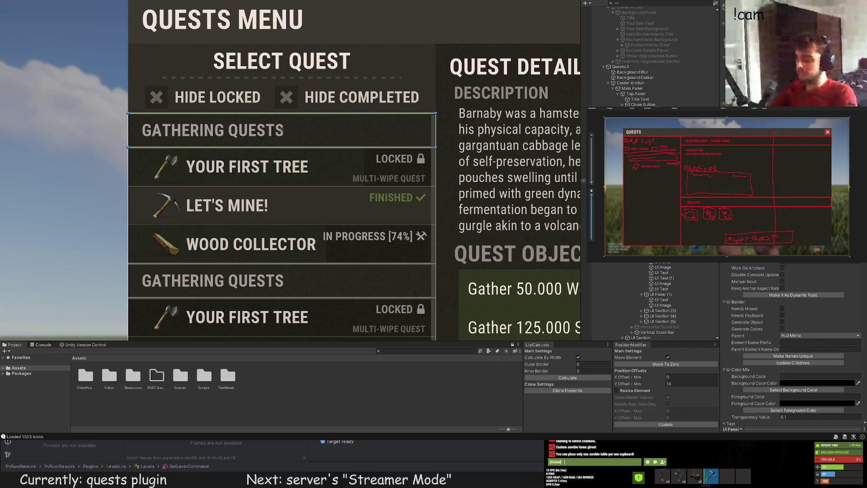
pyautogui.click(281, 130)
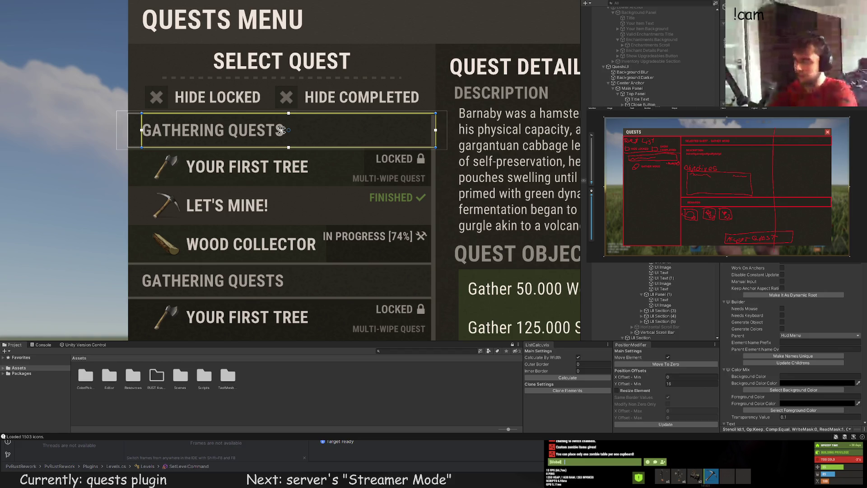
pyautogui.click(281, 130)
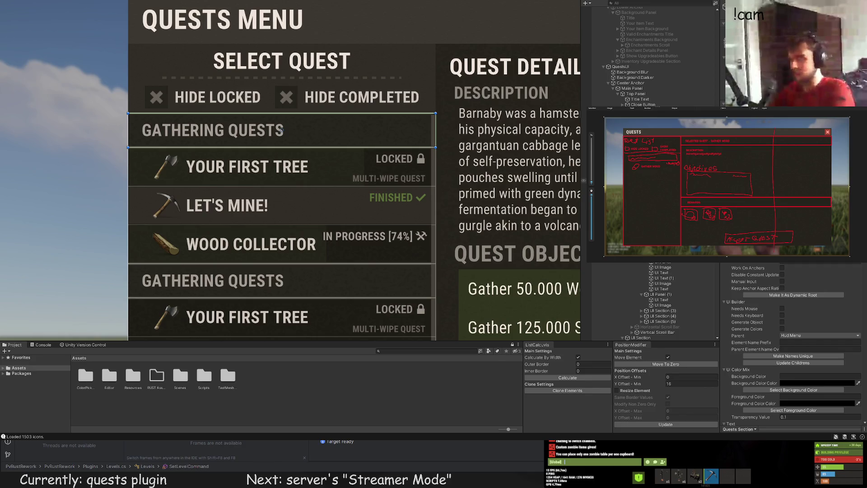
pyautogui.click(281, 130)
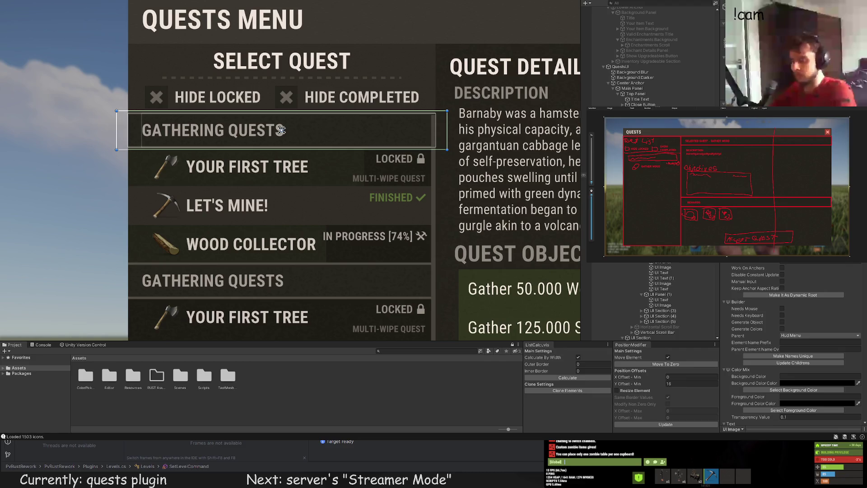
pyautogui.click(281, 166)
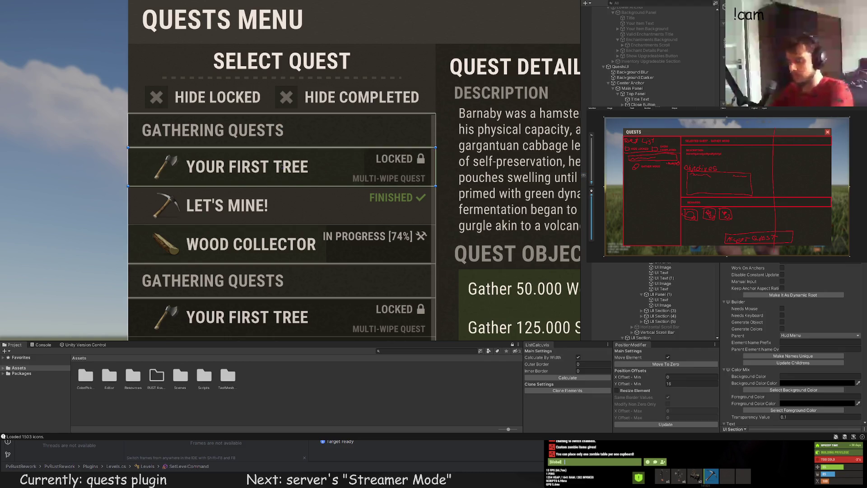
pyautogui.click(281, 167)
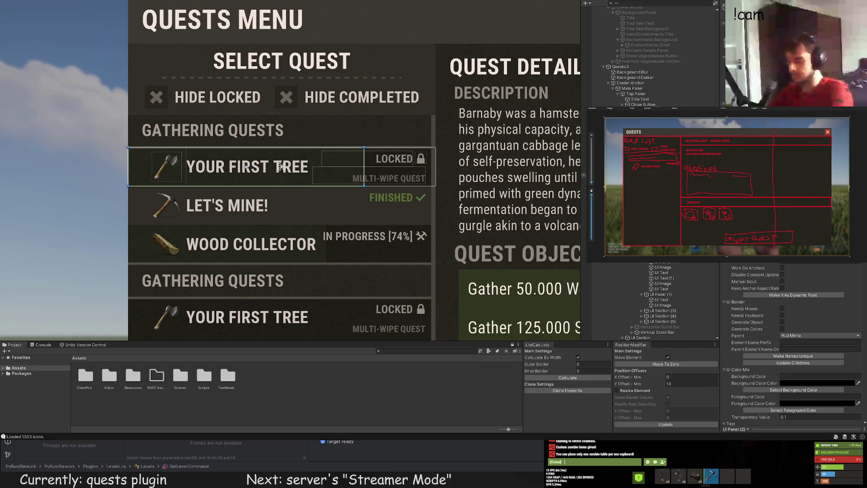
pyautogui.click(281, 166)
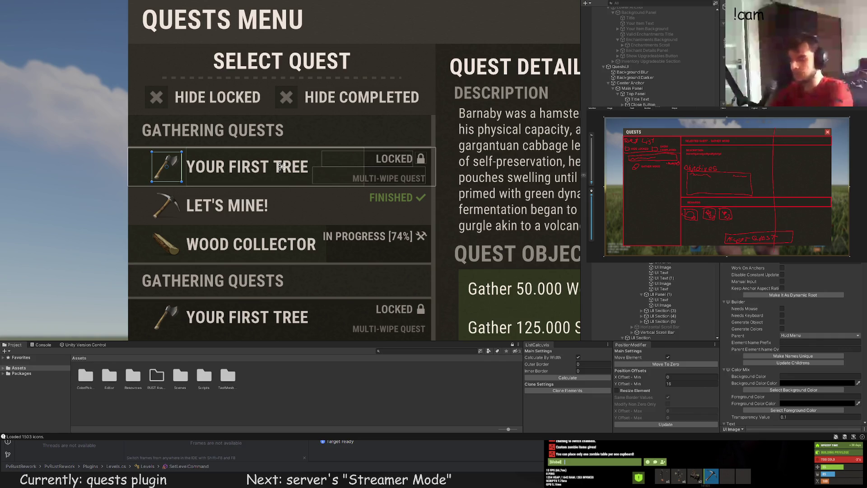
pyautogui.click(281, 166)
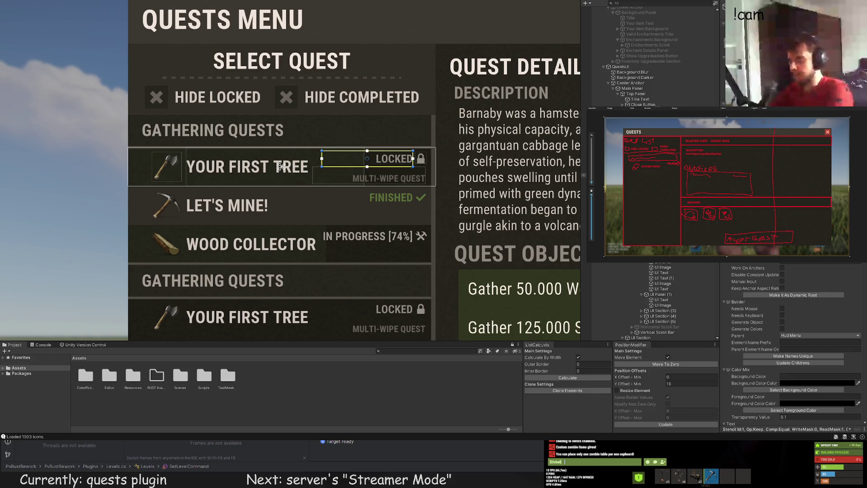
pyautogui.press('Down')
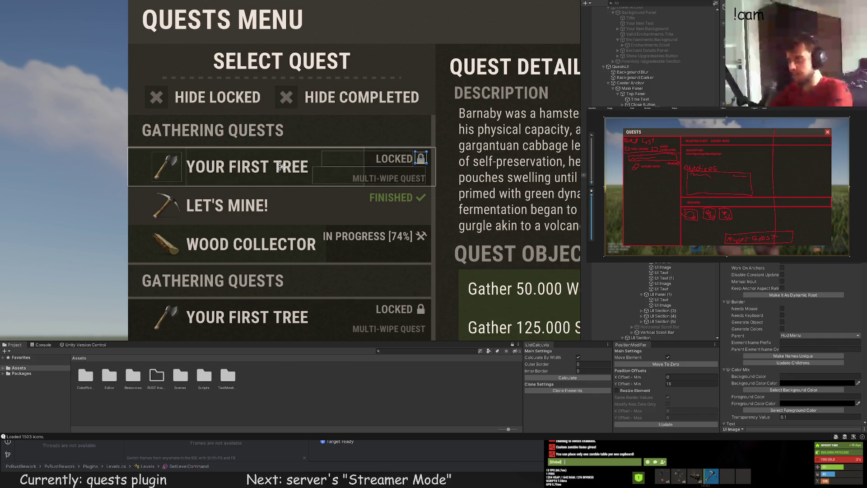
pyautogui.press('Down')
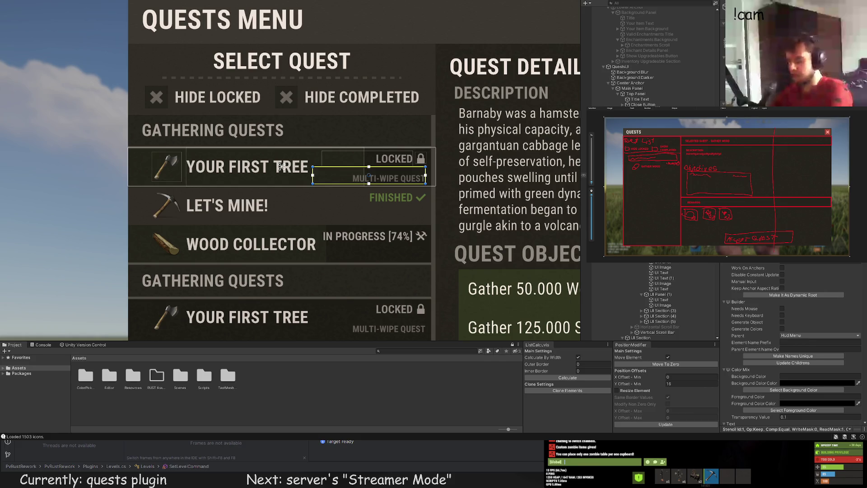
pyautogui.click(281, 206)
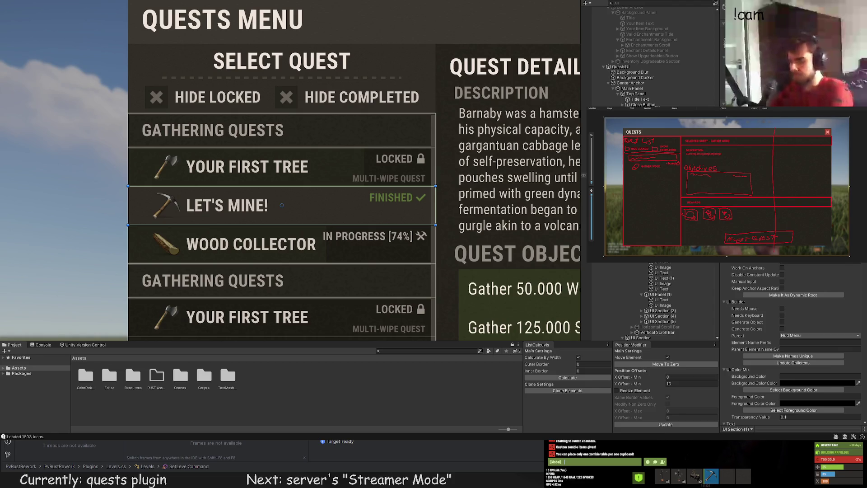
# Inspect the LET'S MINE! row's FINISHED status box, checkmark icon and the WOOD COLLECTOR row
pyautogui.click(282, 205)
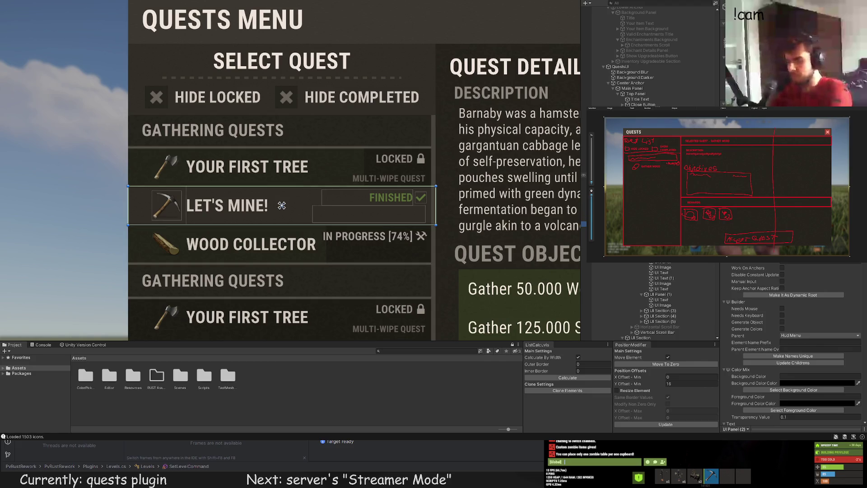
pyautogui.click(281, 205)
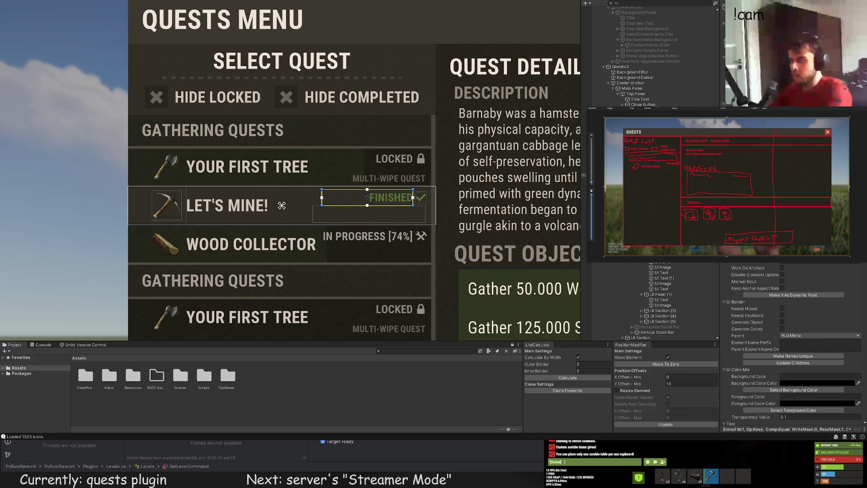
pyautogui.click(421, 198)
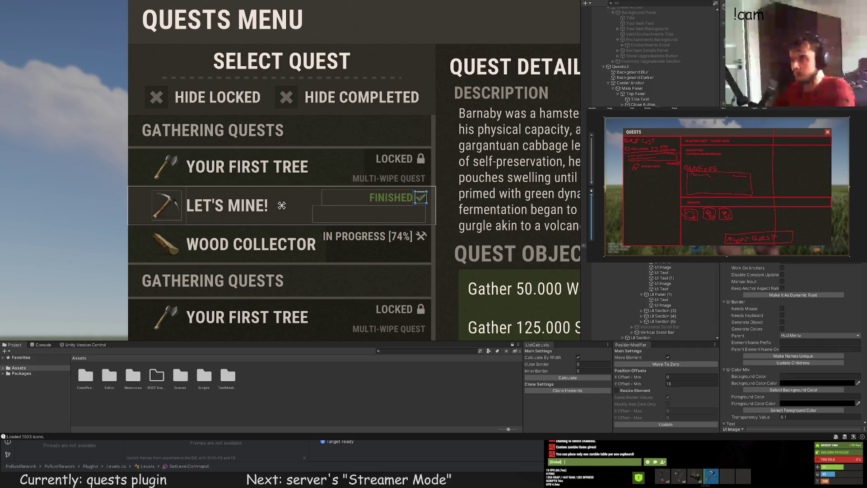
pyautogui.click(282, 205)
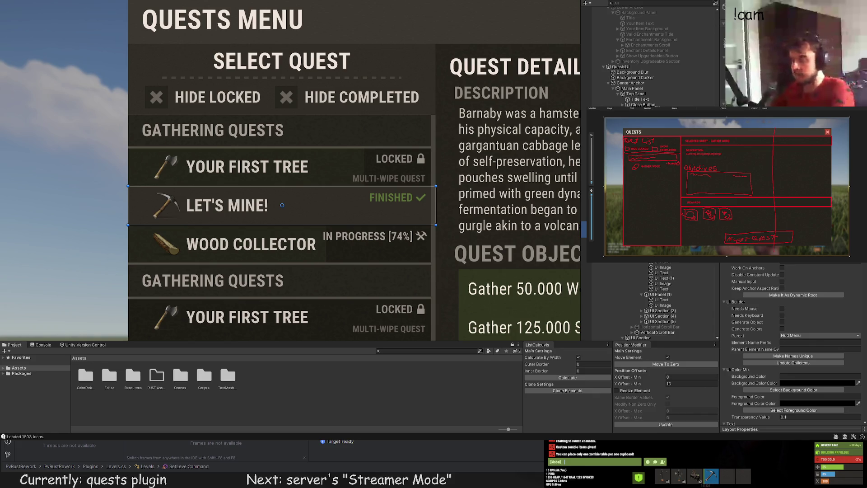
pyautogui.click(282, 205)
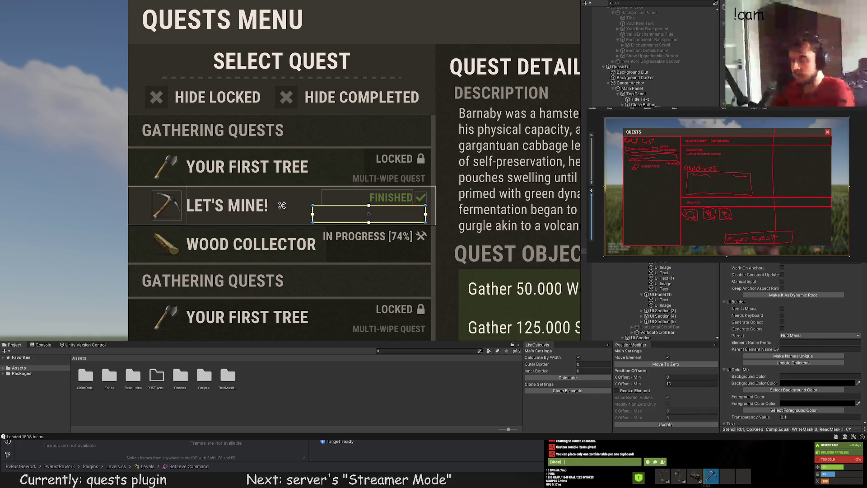
pyautogui.click(283, 244)
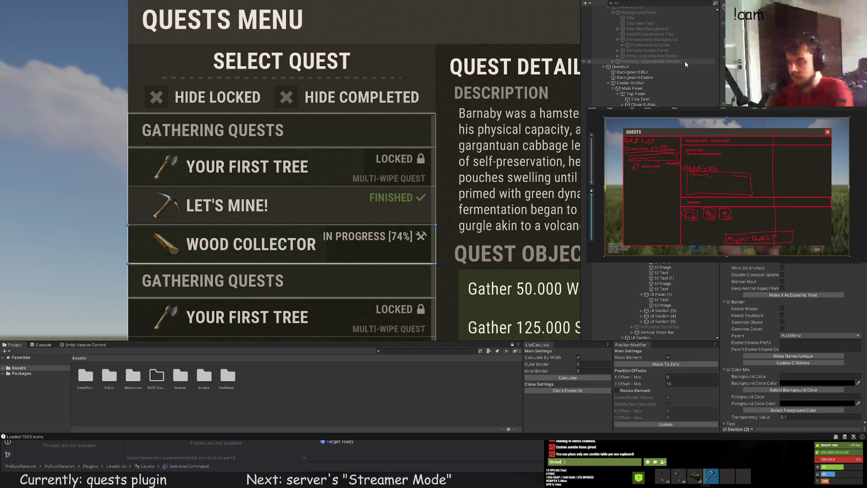
pyautogui.click(282, 245)
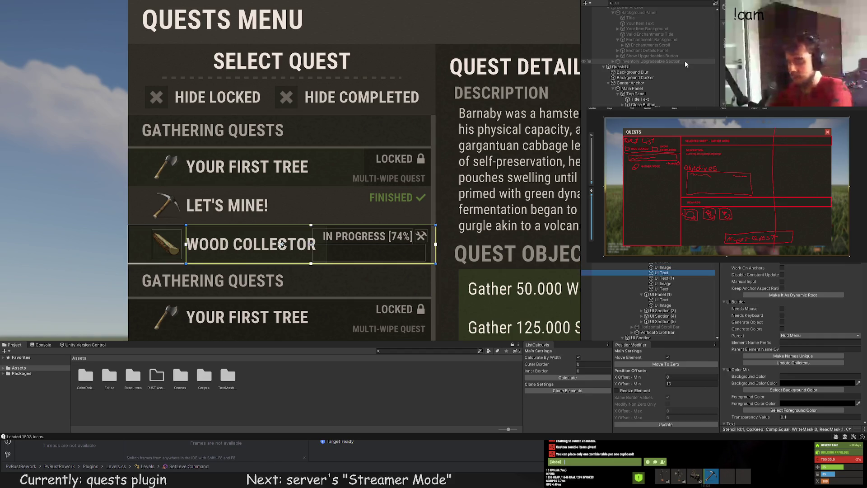
# Rename the IN PROGRESS [74%] text to Quest Status Text Progress and its icon to Quest Status Icon Progress
pyautogui.click(661, 277)
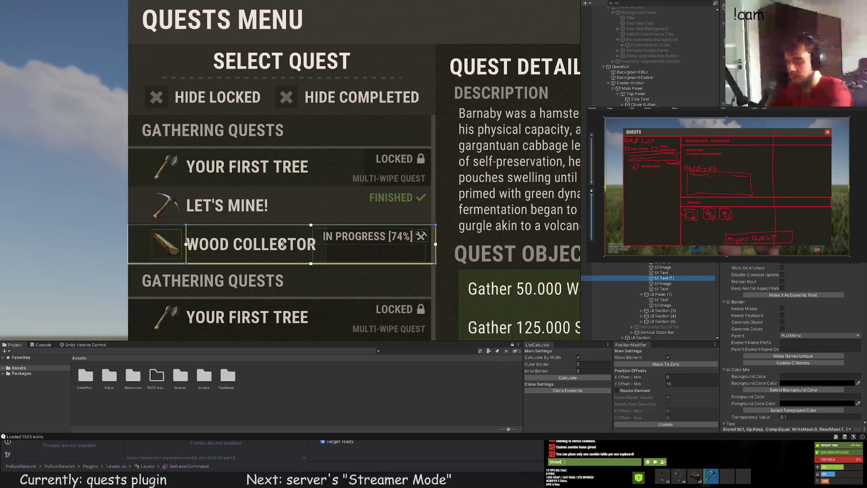
pyautogui.press('F2')
pyautogui.write('Que')
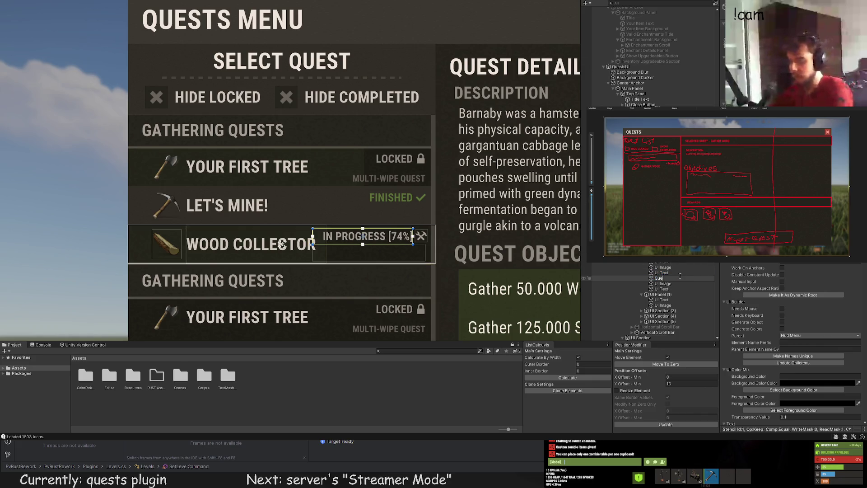
pyautogui.write('st Status Te')
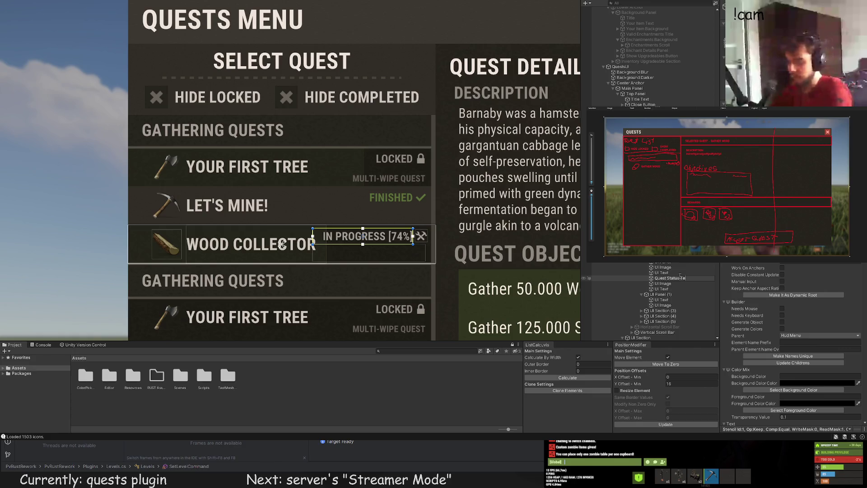
pyautogui.write('xt Progress')
pyautogui.press('Return')
pyautogui.press('Down')
pyautogui.press('F2')
pyautogui.write('Quest Status')
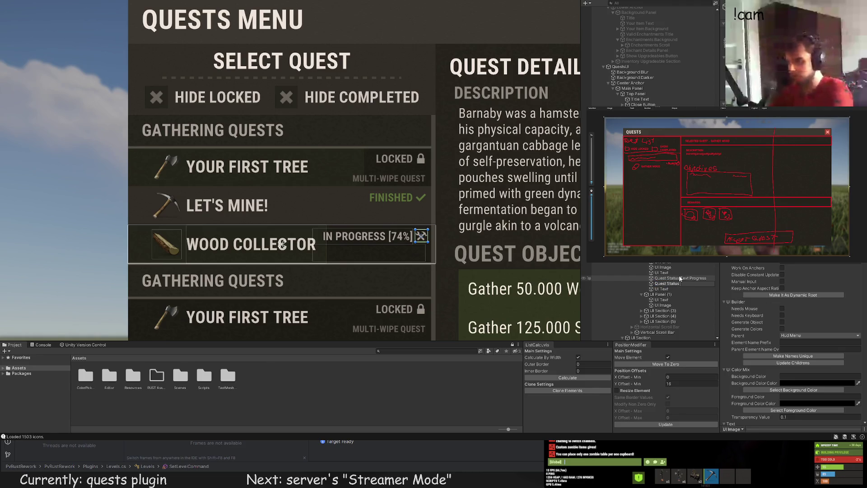
pyautogui.write('TexIcon Progre')
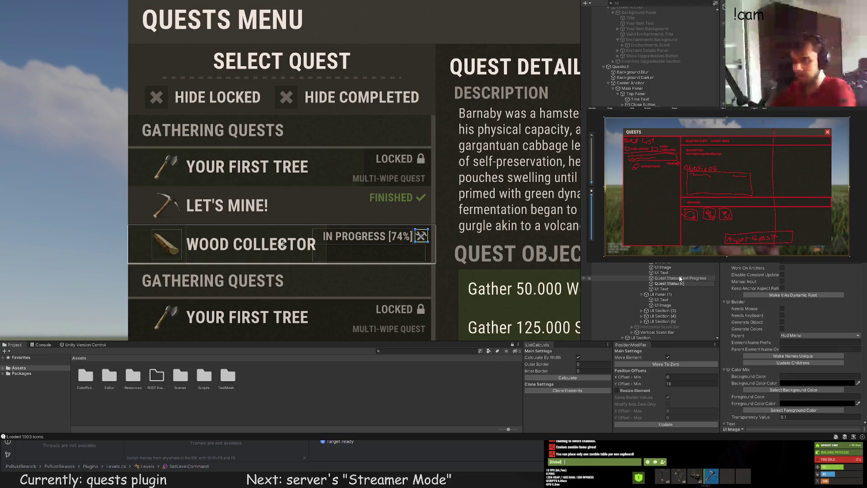
pyautogui.write('ss')
pyautogui.press('Return')
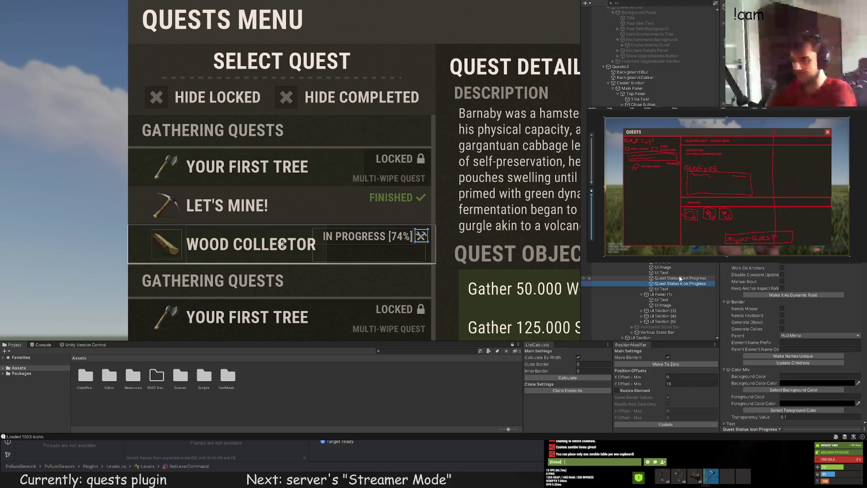
pyautogui.press('Up')
pyautogui.press('Up')
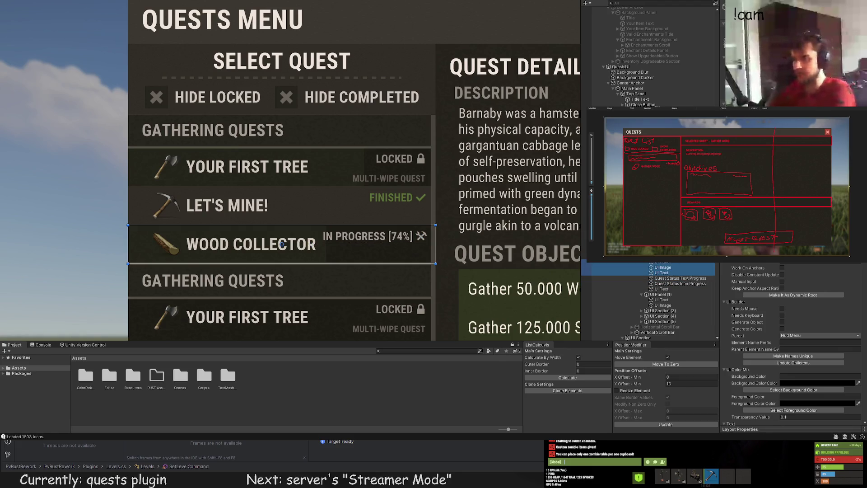
pyautogui.click(282, 243)
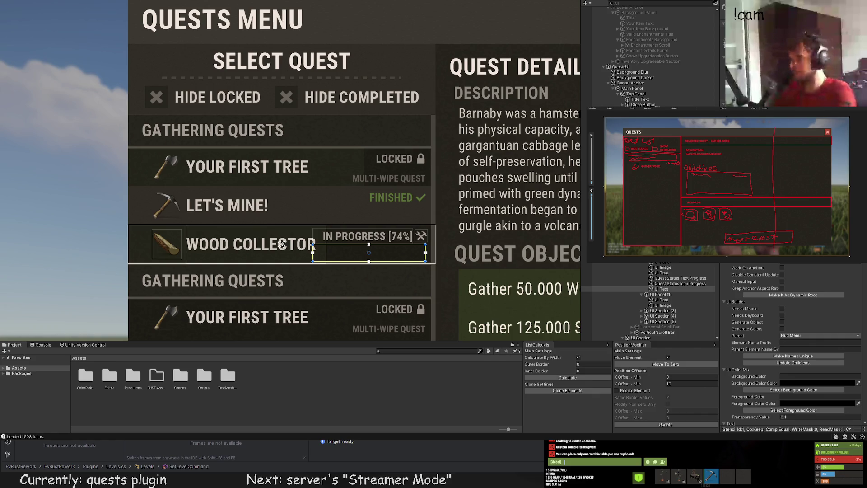
# Collapse UI Panel (1) in the Hierarchy and frame the quest details section object
pyautogui.click(660, 294)
pyautogui.moveTo(444, 233); pyautogui.dragTo(443, 153)
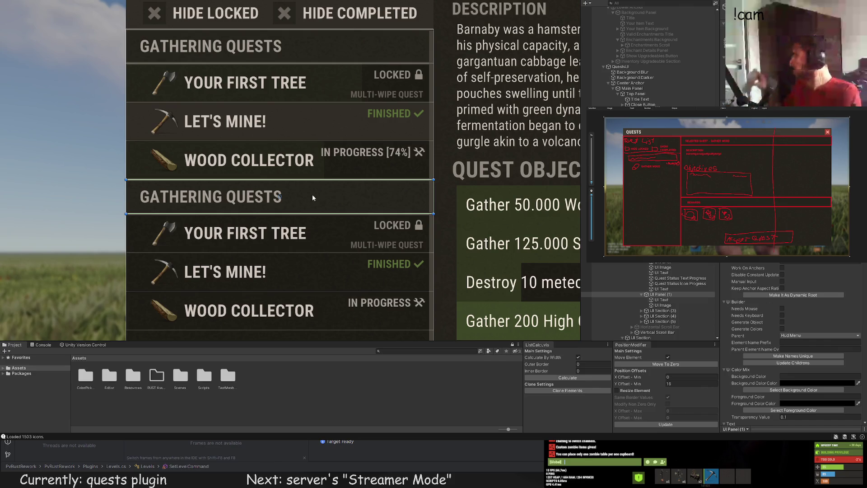
pyautogui.scroll(-3, 650, 289)
pyautogui.click(641, 274)
pyautogui.keyDown('shift'); pyautogui.click(654, 290); pyautogui.keyUp('shift')
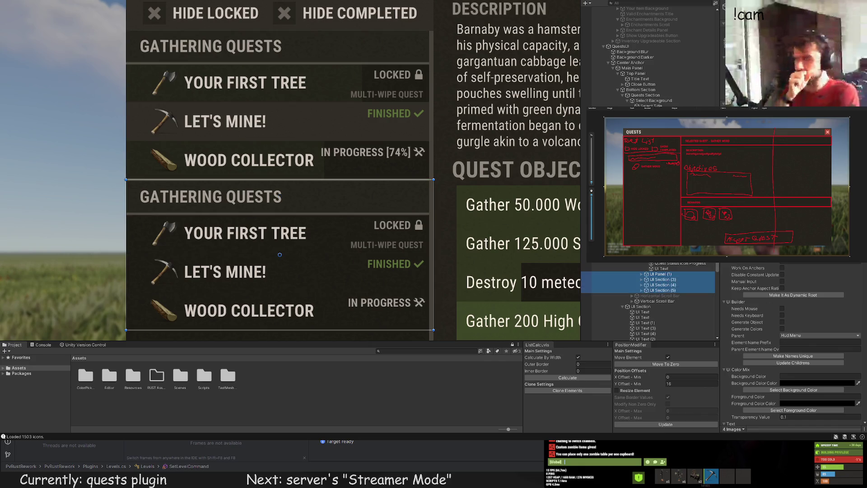
pyautogui.scroll(-4, 402, 134)
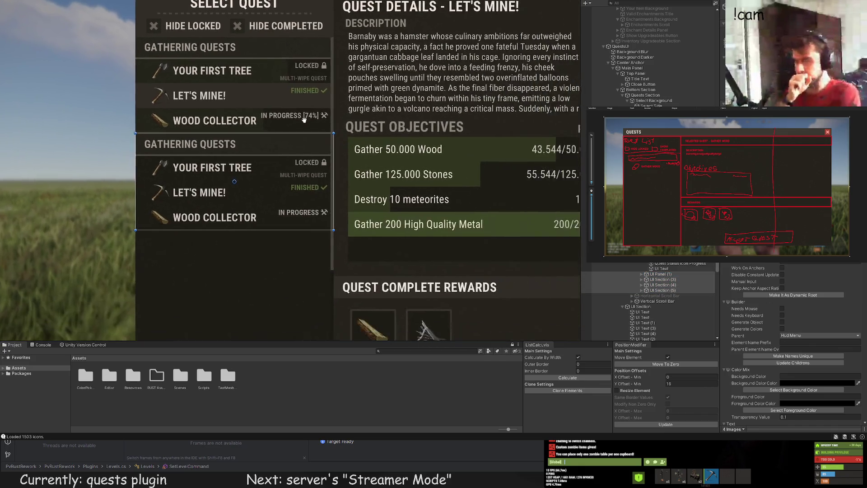
pyautogui.click(640, 306)
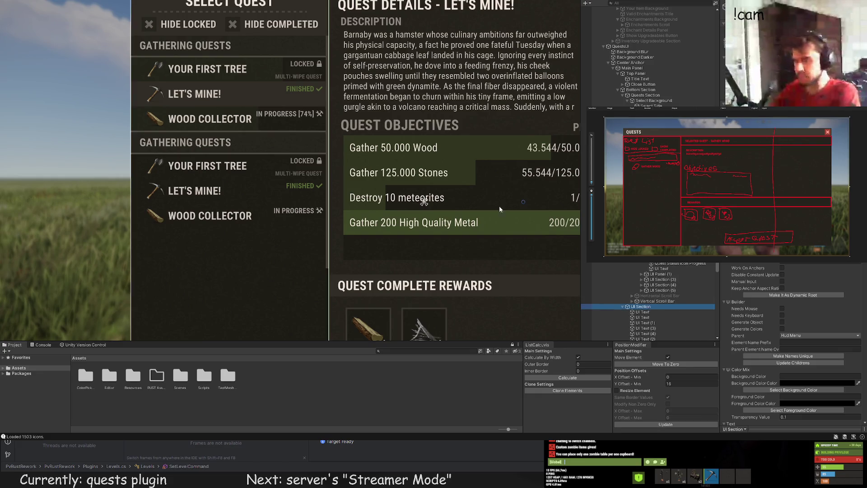
pyautogui.press('f')
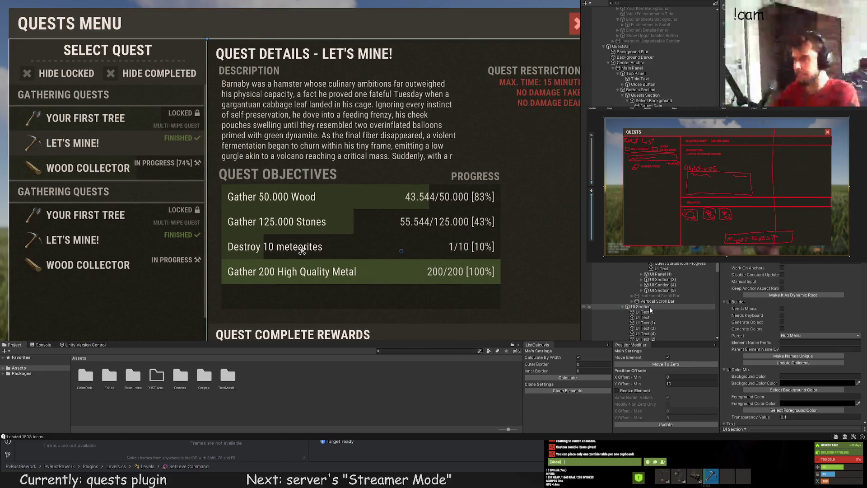
# Rename the quest details section object to 'Quest Details Section'
pyautogui.click(653, 302)
pyautogui.click(649, 307)
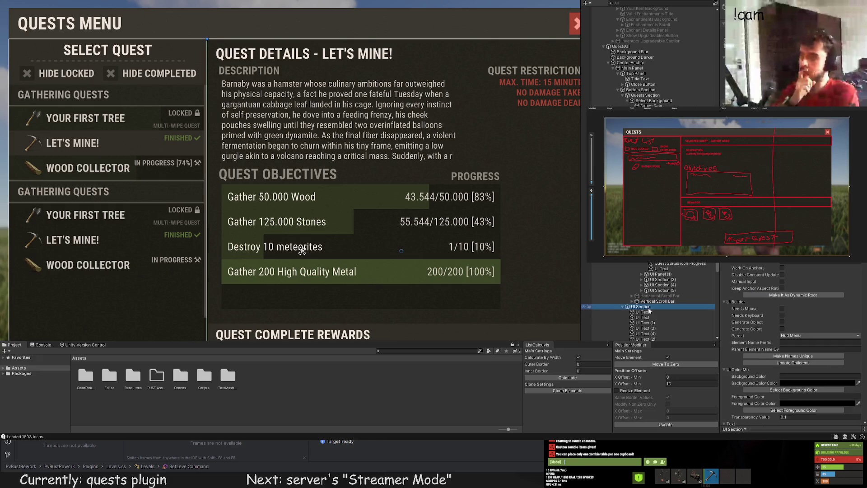
pyautogui.click(648, 308)
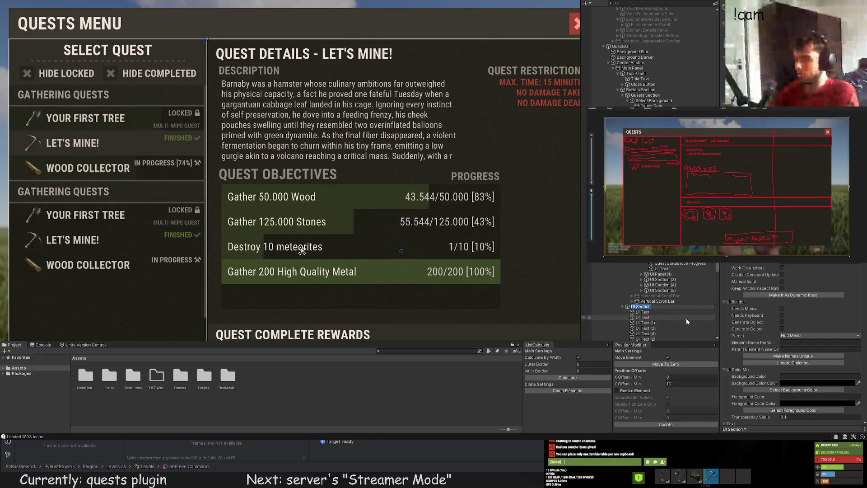
pyautogui.write('Qus')
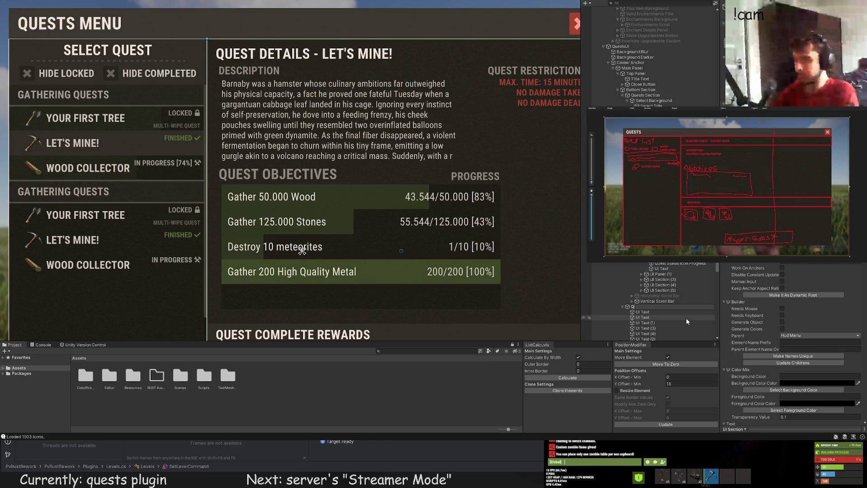
pyautogui.press('BackSpace')
pyautogui.write('est Details S')
pyautogui.write('ection')
pyautogui.press('Return')
pyautogui.press('Down')
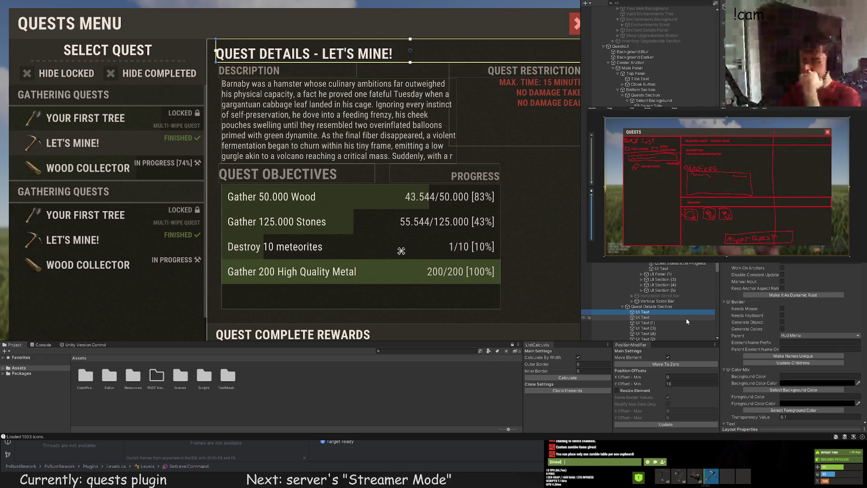
# Rename the title, DESCRIPTION heading and body texts to Quest Title, Quest Description Title and Quest Description
pyautogui.press('F2')
pyautogui.write('Quest Title')
pyautogui.press('Return')
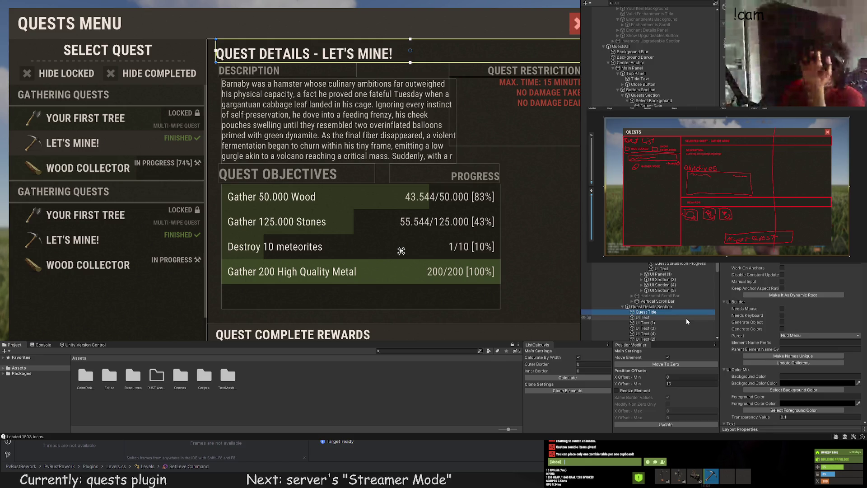
pyautogui.click(686, 318)
pyautogui.press('F2')
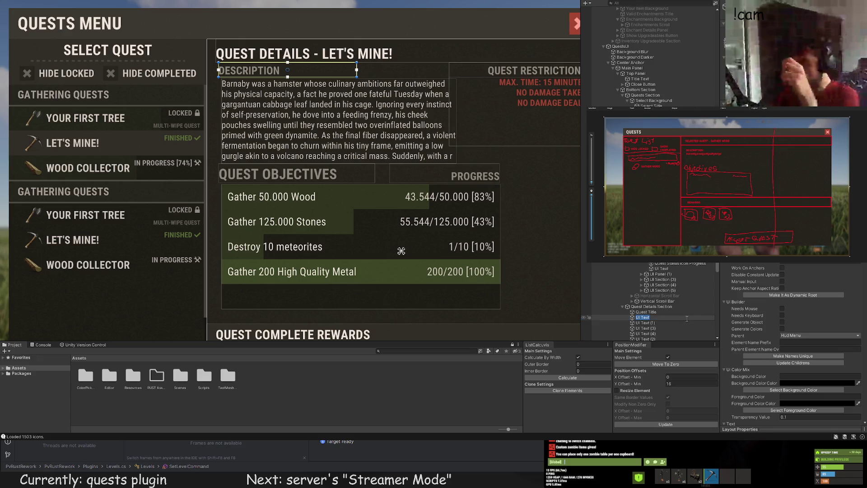
pyautogui.write('Quest Des')
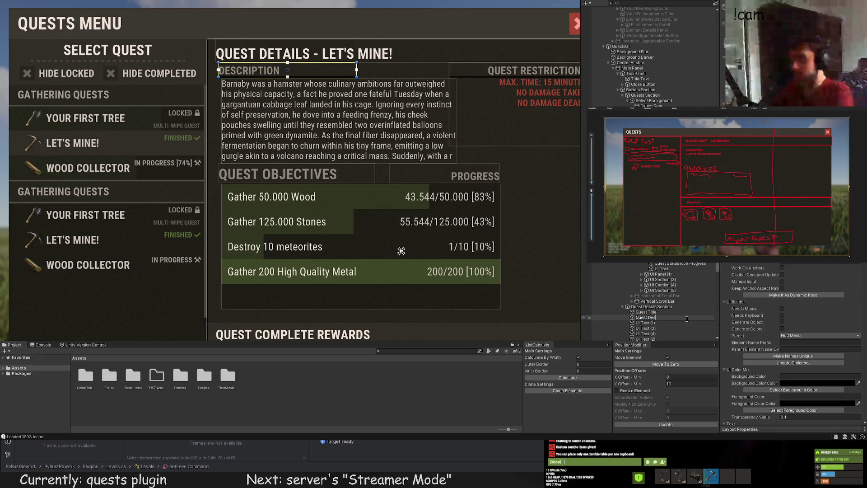
pyautogui.write('cription Title')
pyautogui.press('Return')
pyautogui.press('Down')
pyautogui.press('F2')
pyautogui.write('Quest Descri')
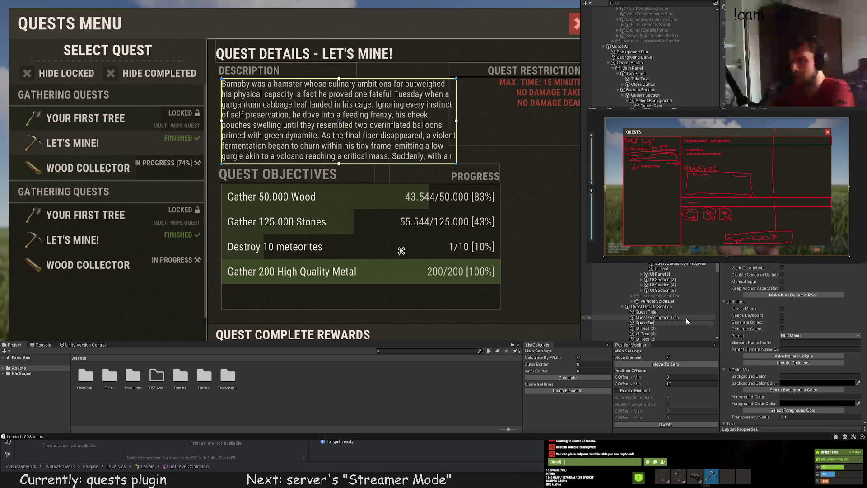
pyautogui.write('ption')
pyautogui.press('Return')
# Rename the restriction heading and list texts to Quest Restrictions Title and Quest Restrictions
pyautogui.press('Down')
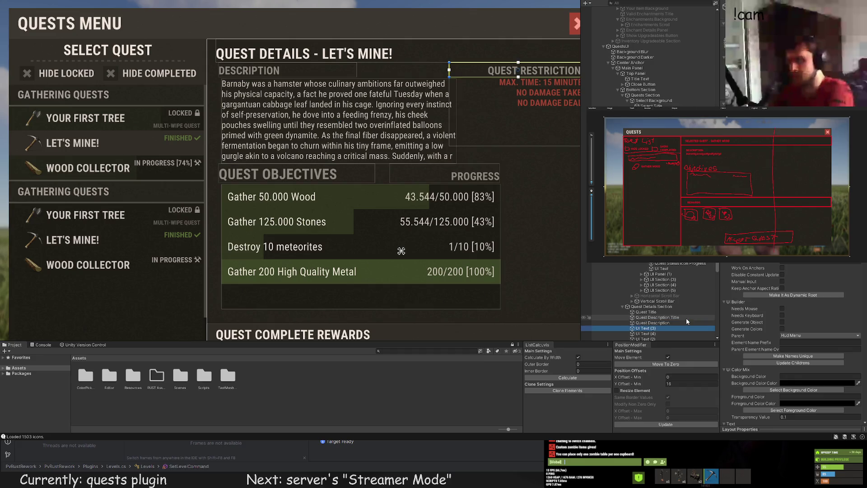
pyautogui.press('F2')
pyautogui.write('Quest Restri')
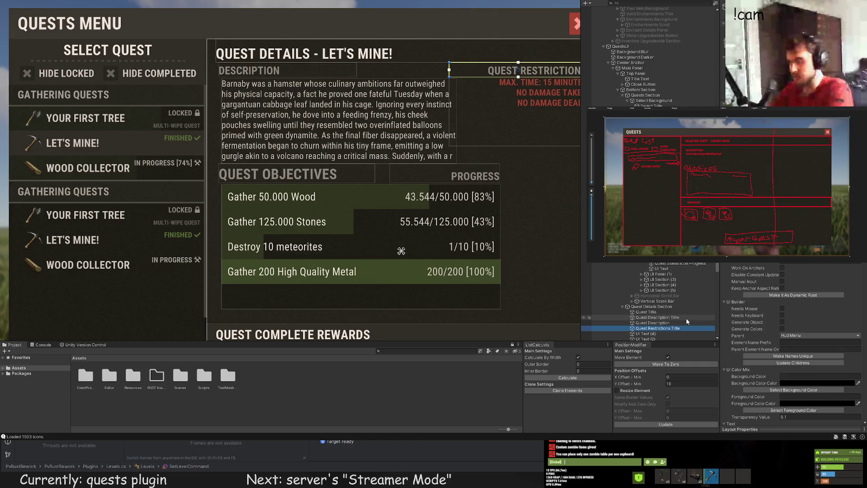
pyautogui.write('ctions Title')
pyautogui.press('Return')
pyautogui.press('Down')
pyautogui.press('F2')
pyautogui.write('Qu')
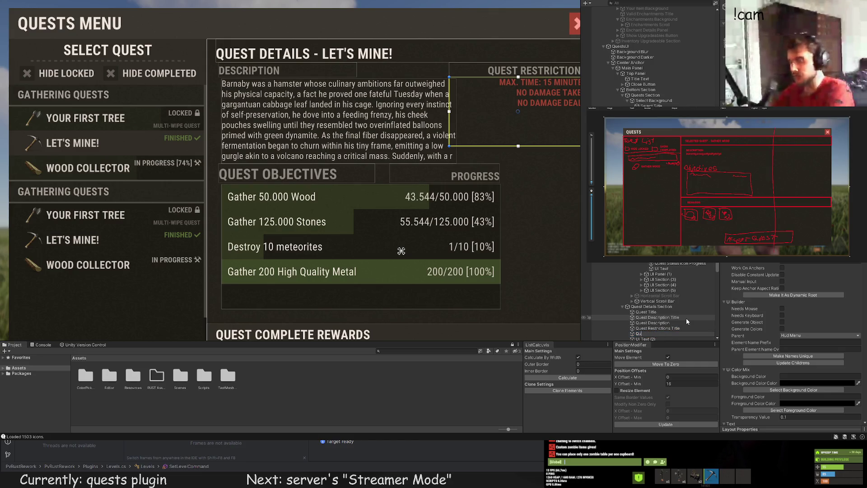
pyautogui.write('est Restrictions')
pyautogui.press('Return')
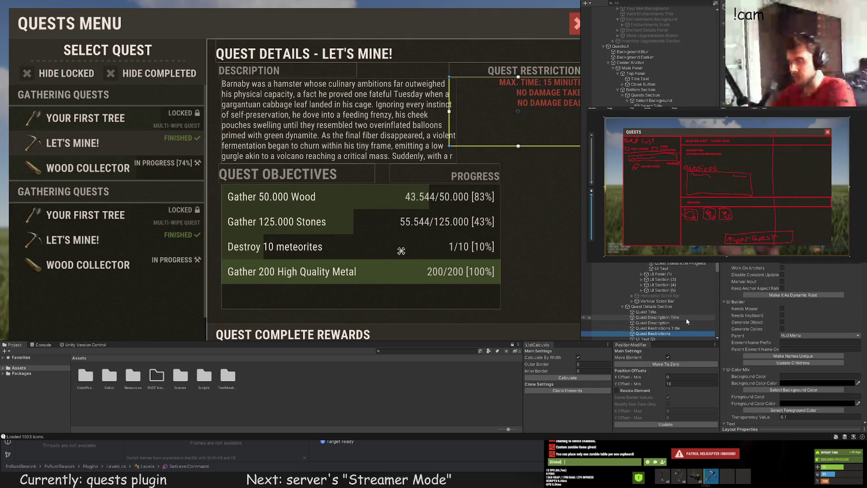
pyautogui.press('Down')
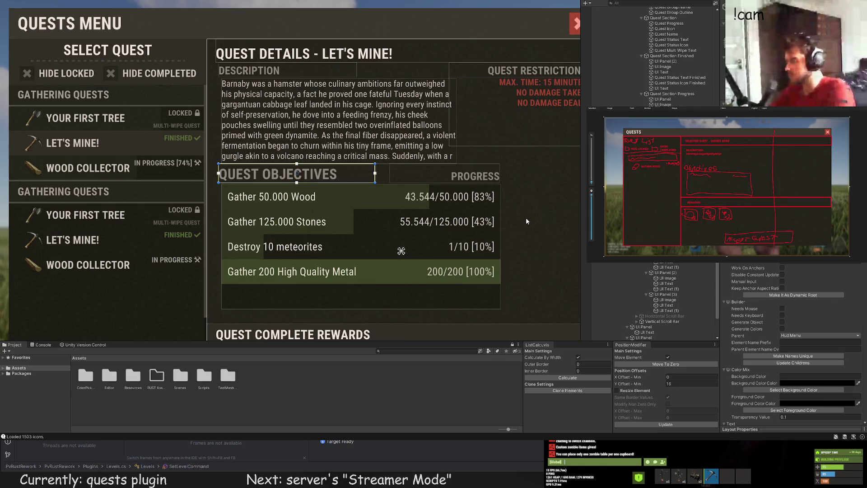
pyautogui.press('Down')
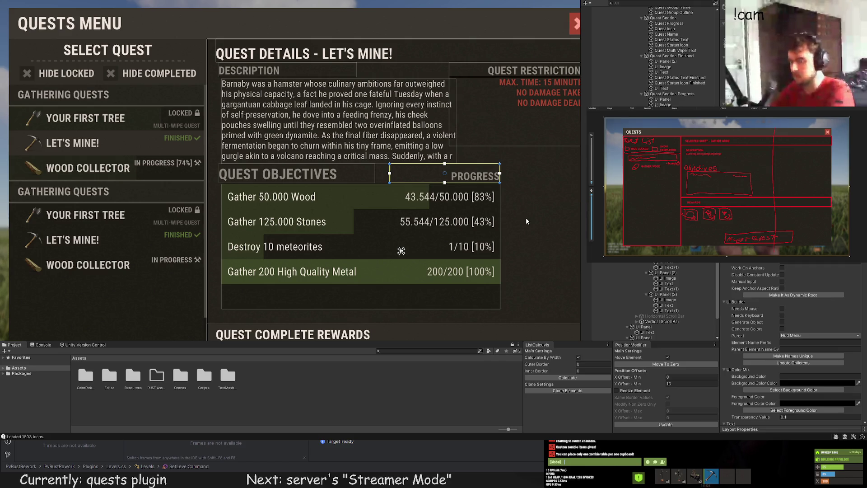
pyautogui.press('Down')
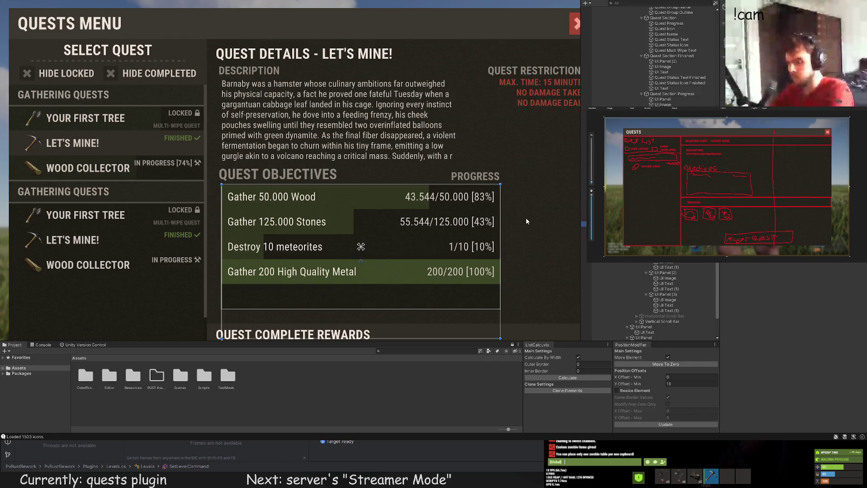
pyautogui.click(361, 247)
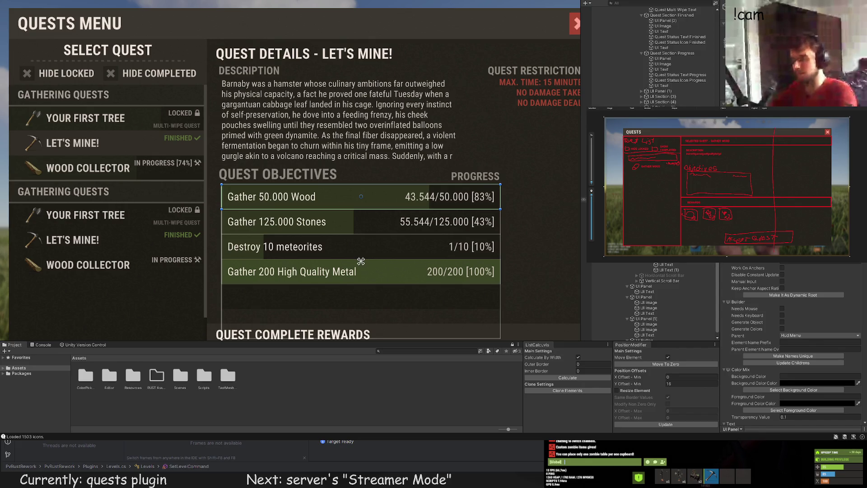
pyautogui.click(361, 196)
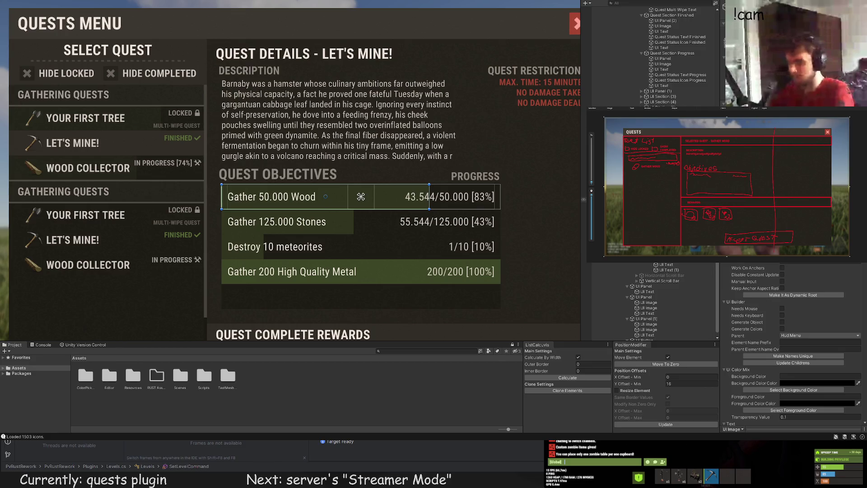
pyautogui.click(301, 196)
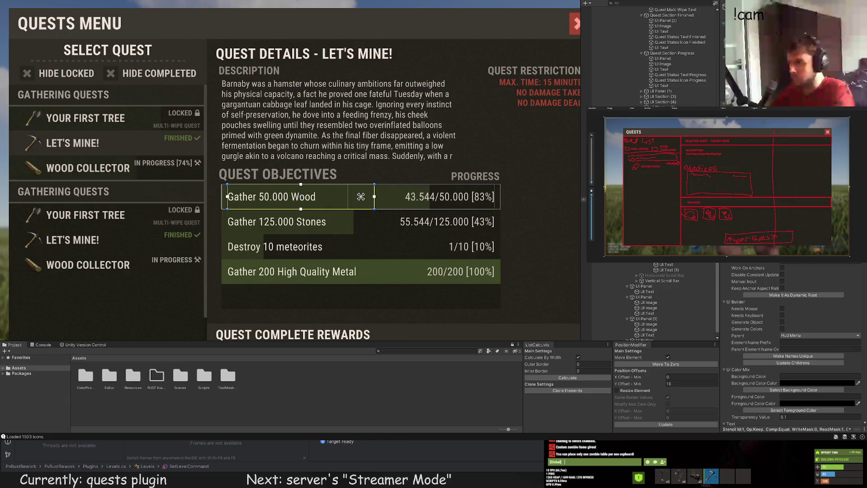
pyautogui.click(421, 197)
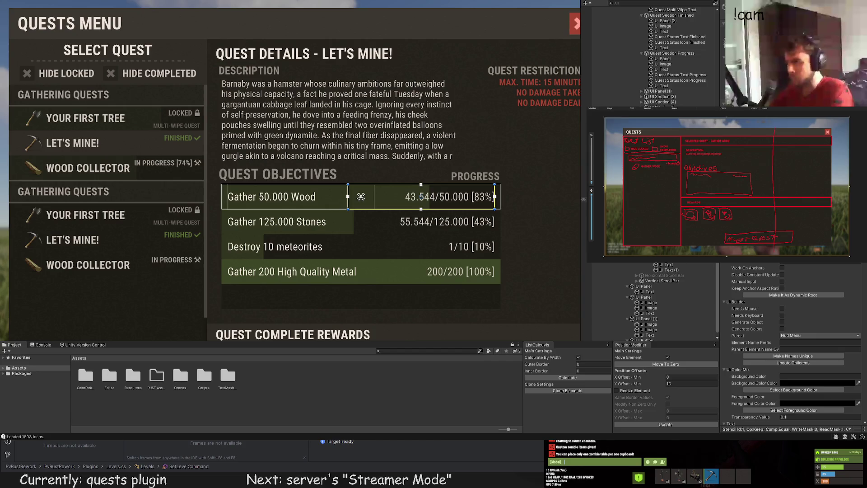
pyautogui.click(326, 197)
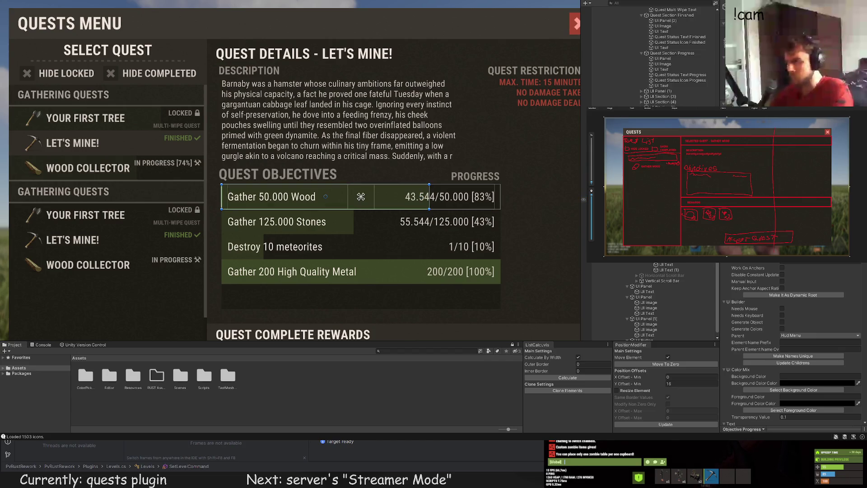
pyautogui.click(421, 197)
pyautogui.click(361, 222)
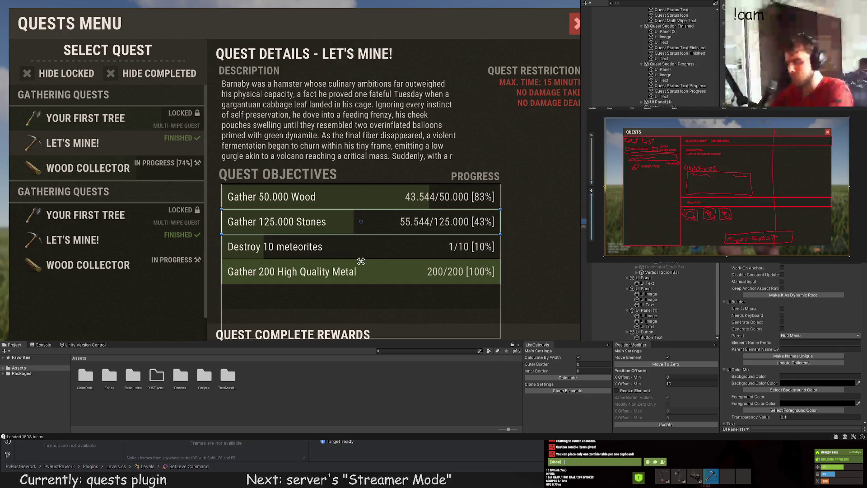
pyautogui.click(361, 262)
pyautogui.keyDown('shift'); pyautogui.click(361, 246); pyautogui.keyUp('shift')
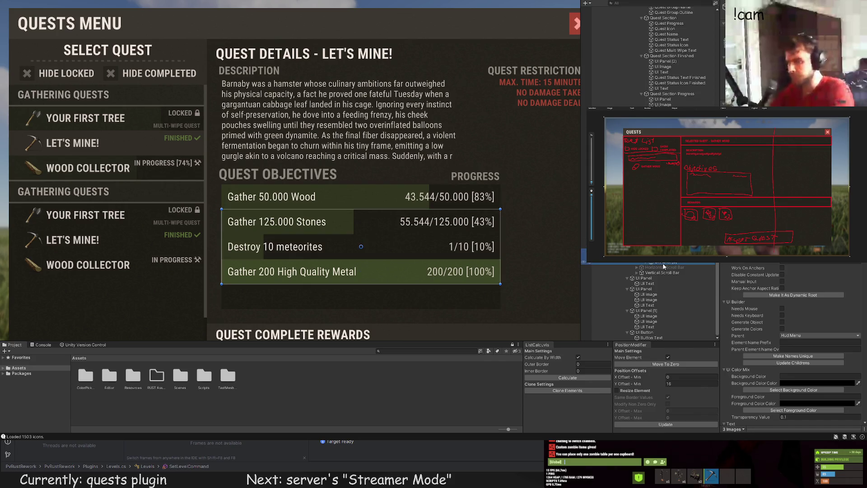